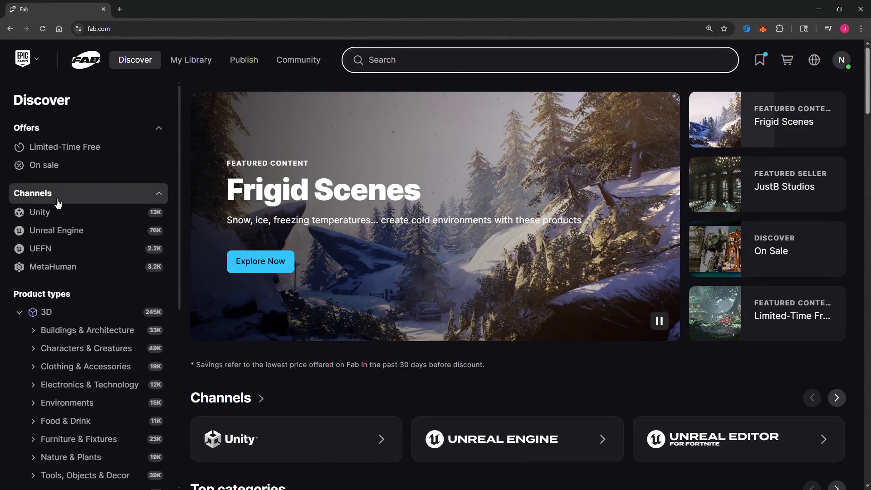
# Step: Open the Unreal Engine channel and scroll through its featured rows down to the 76K-product grid
pyautogui.click(77, 231)
pyautogui.scroll(-3, 467, 275)
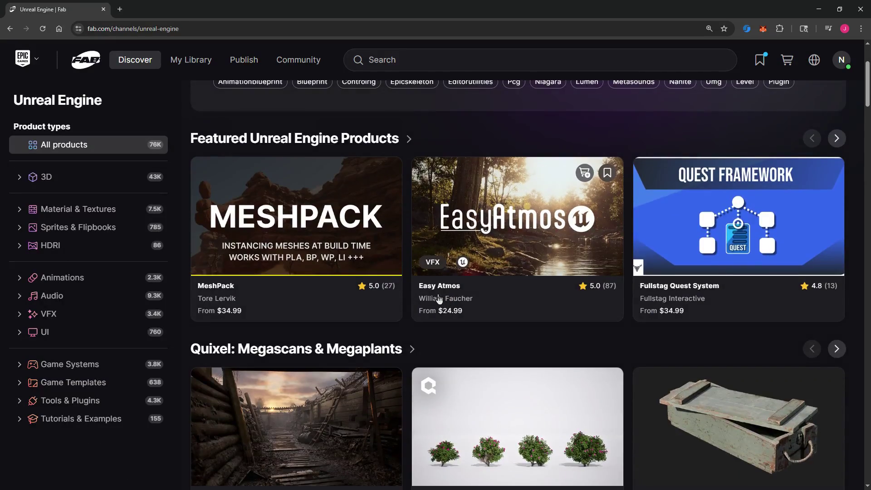
pyautogui.scroll(-4, 387, 286)
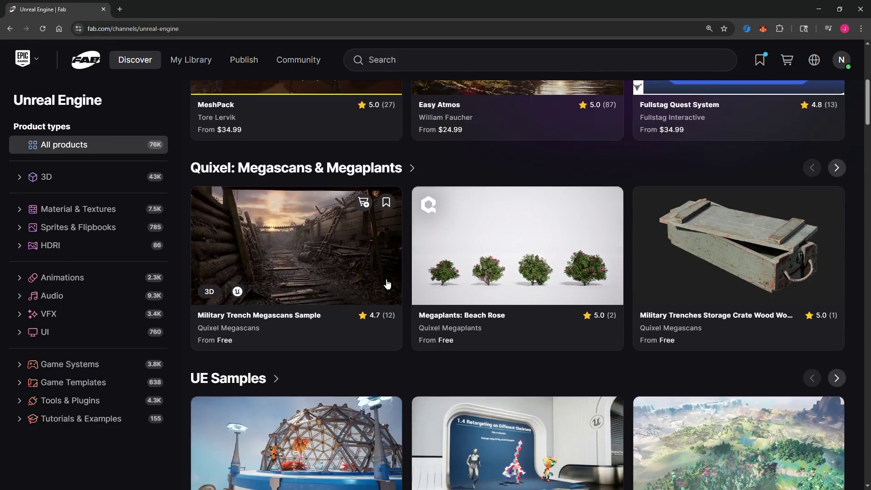
pyautogui.scroll(4, 388, 285)
pyautogui.scroll(1, 387, 285)
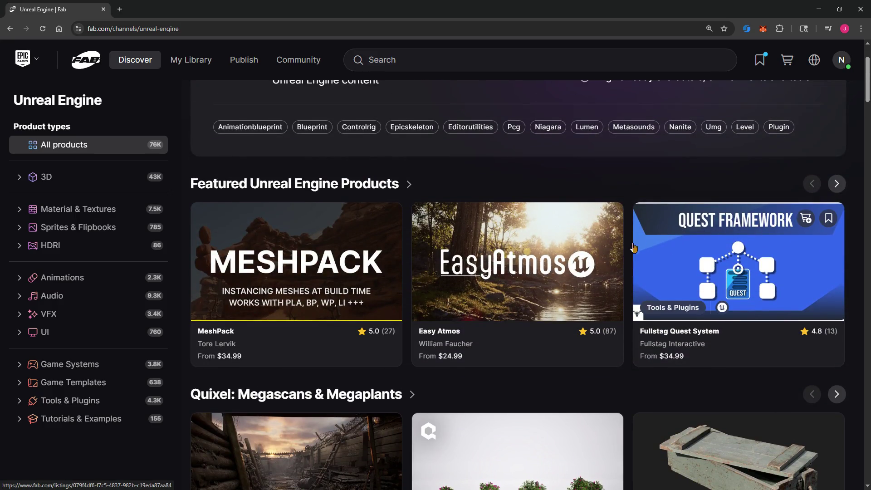
pyautogui.scroll(-4, 497, 241)
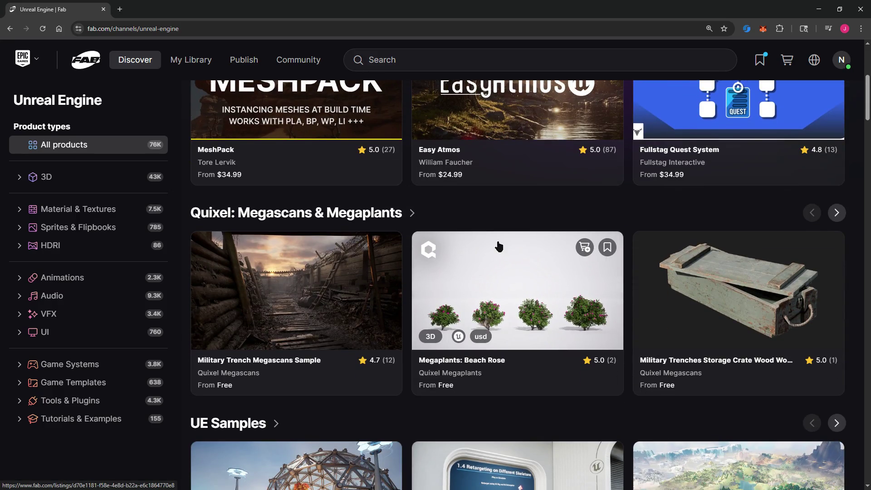
pyautogui.scroll(-5, 500, 245)
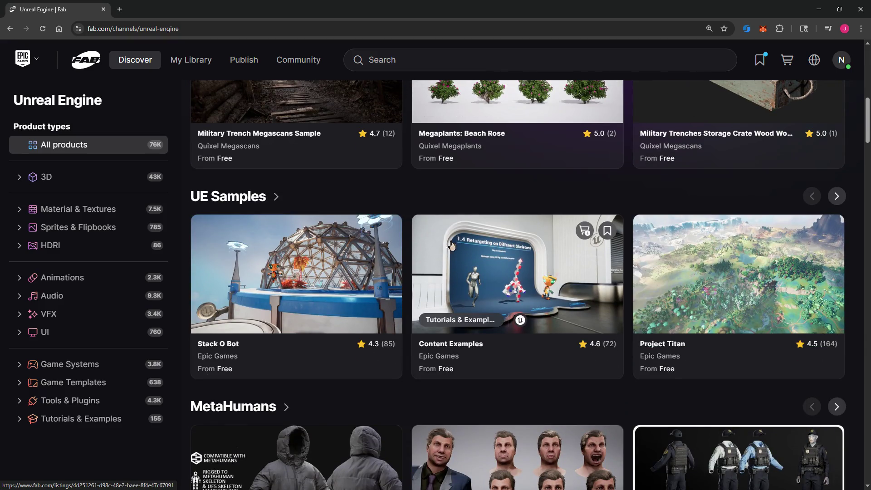
pyautogui.scroll(-4, 376, 246)
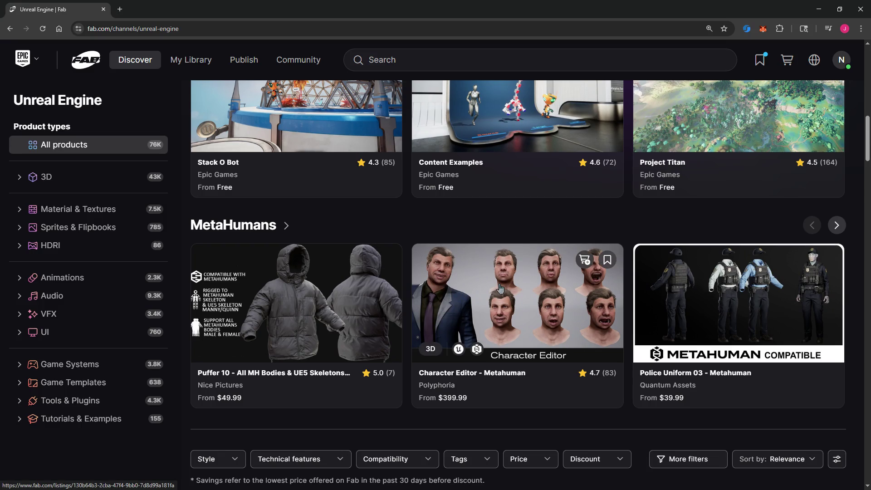
pyautogui.scroll(-5, 499, 287)
pyautogui.scroll(-2, 499, 287)
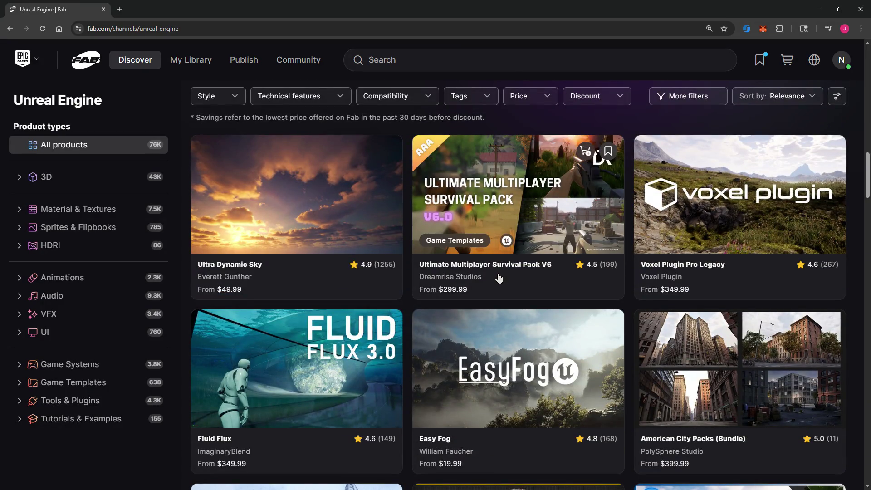
pyautogui.scroll(-3, 499, 278)
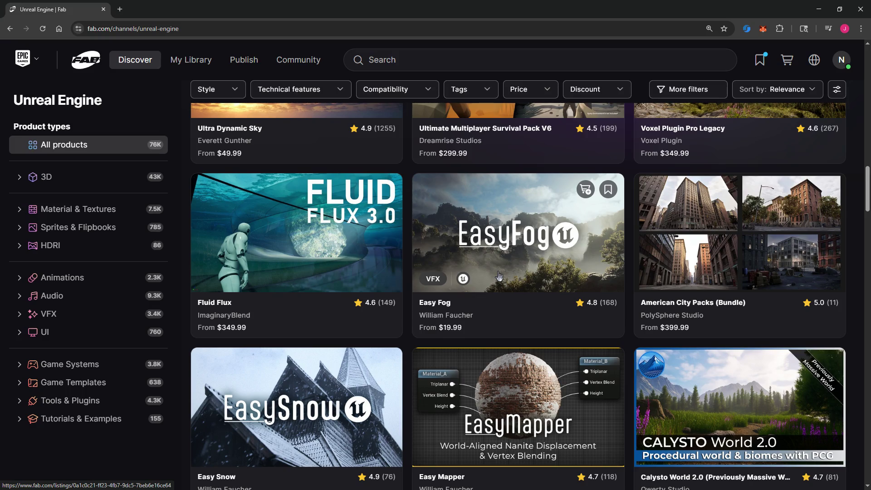
pyautogui.scroll(-5, 499, 275)
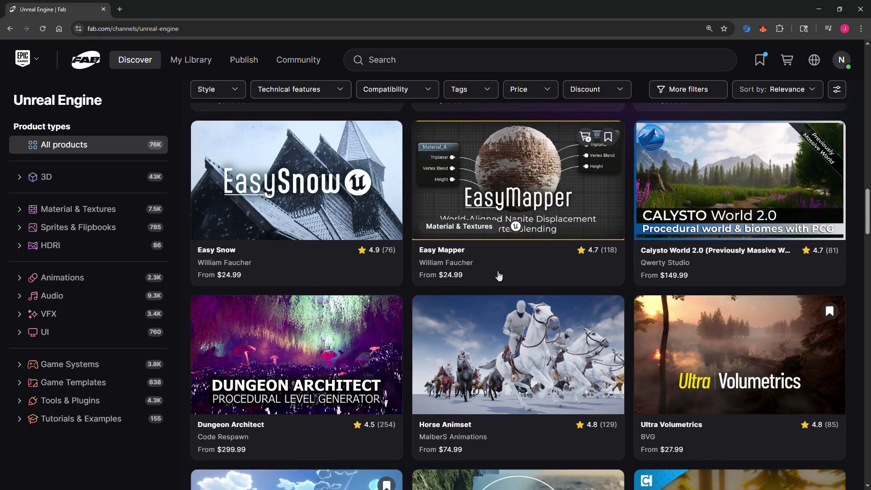
pyautogui.scroll(-5, 500, 275)
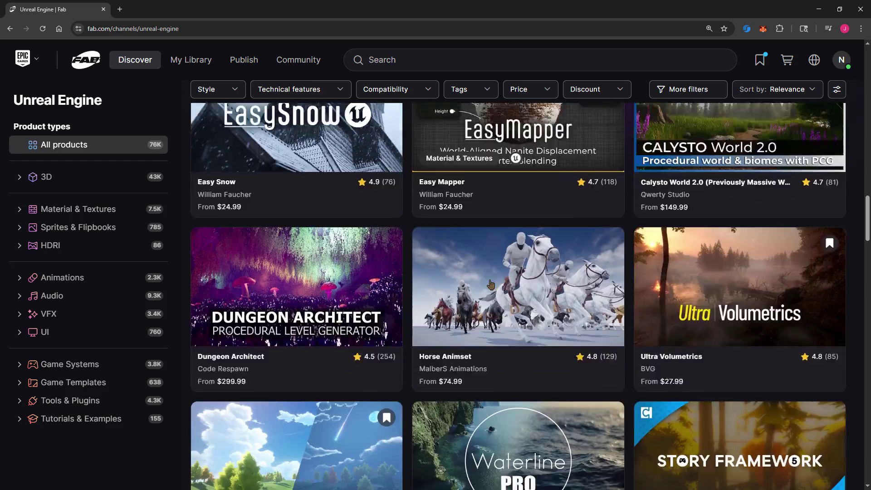
pyautogui.scroll(-4, 491, 284)
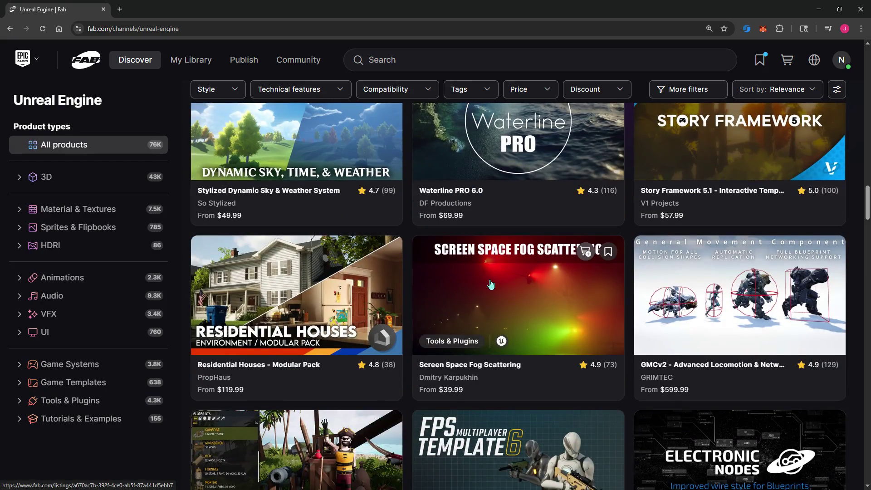
pyautogui.scroll(-5, 490, 284)
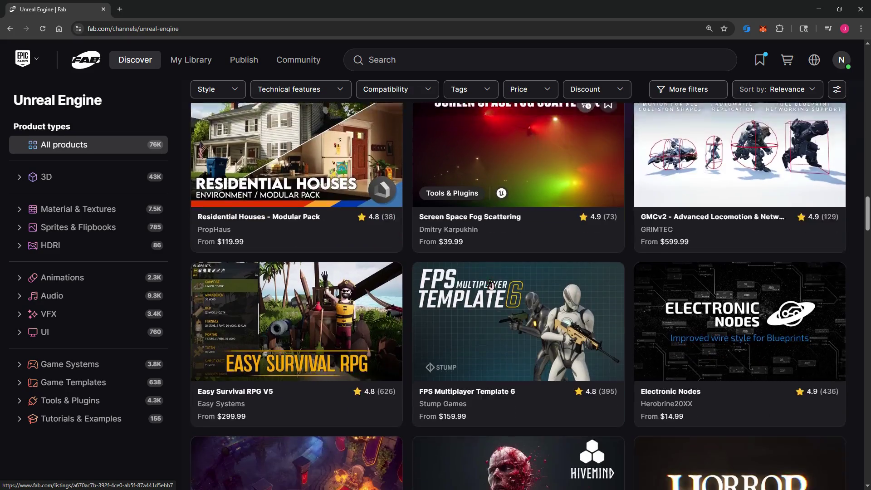
pyautogui.scroll(-4, 491, 284)
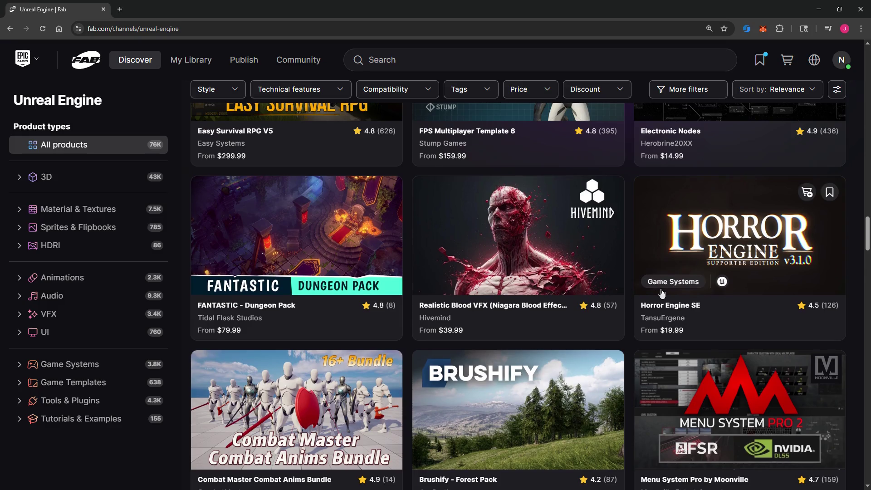
pyautogui.scroll(-5, 660, 293)
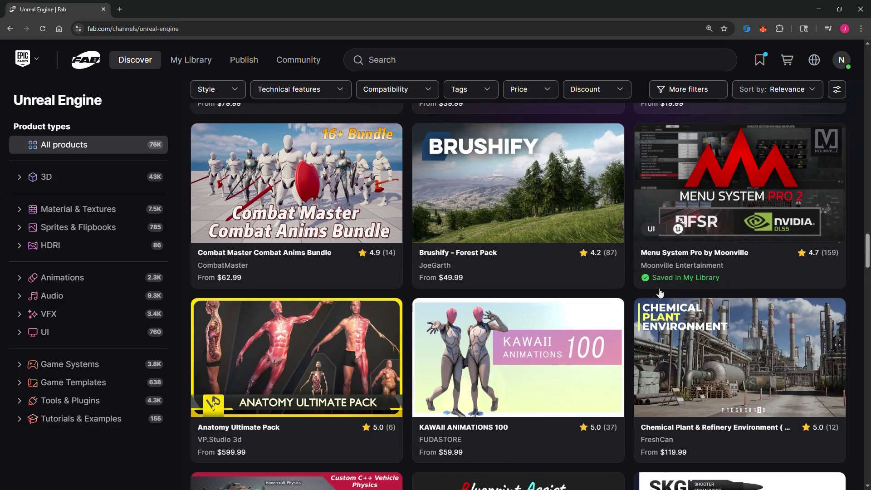
pyautogui.scroll(-4, 585, 271)
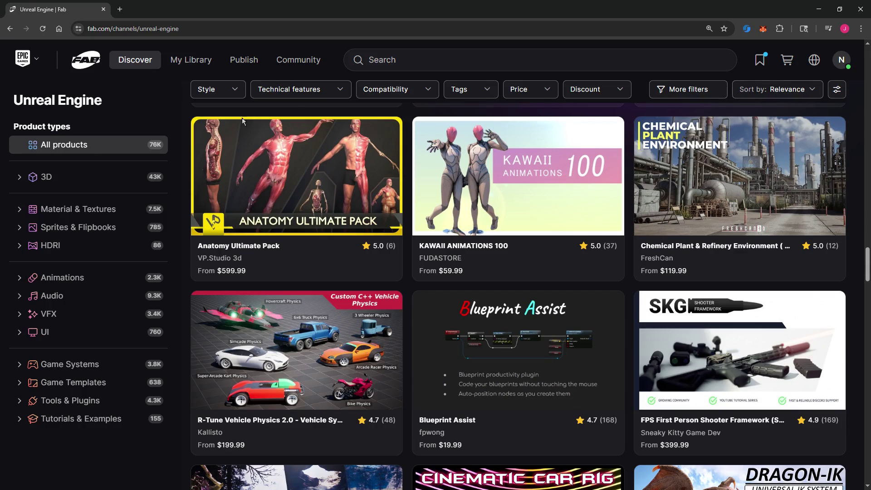
pyautogui.click(745, 98)
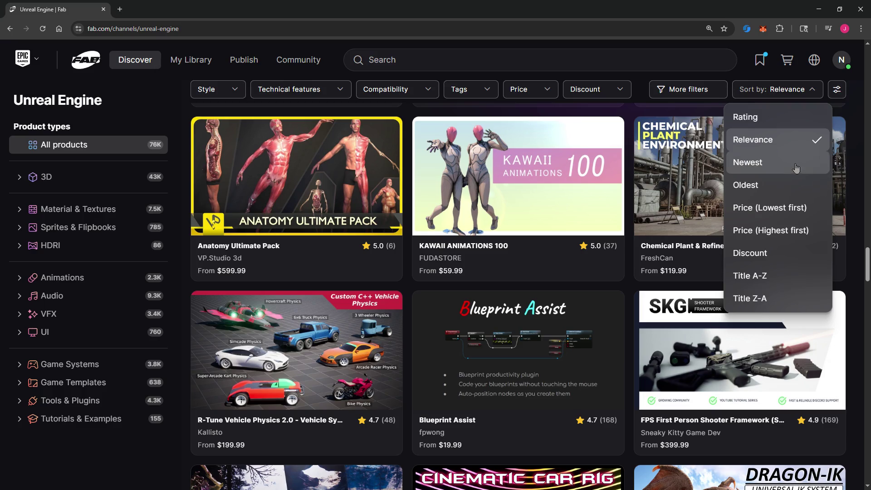
# Step: Sort by Newest, filter to 3D, and open the Editable Ancient Chinese lady listing in a new tab
pyautogui.click(767, 162)
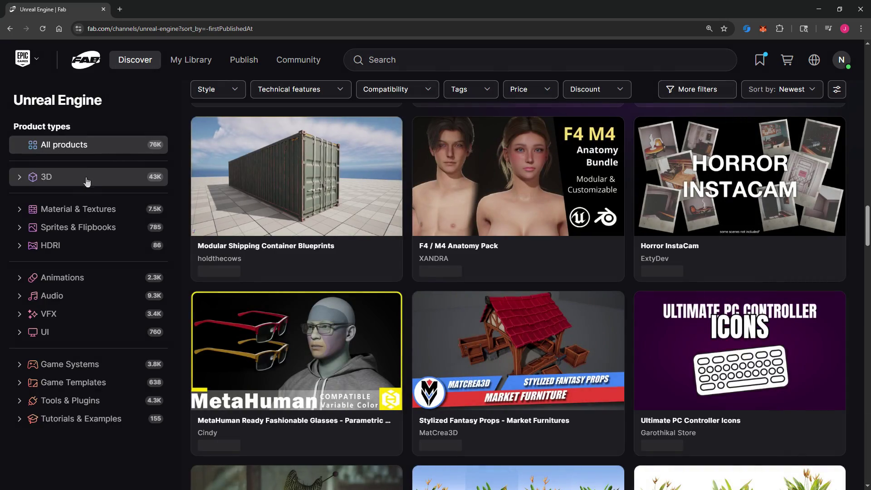
pyautogui.click(125, 180)
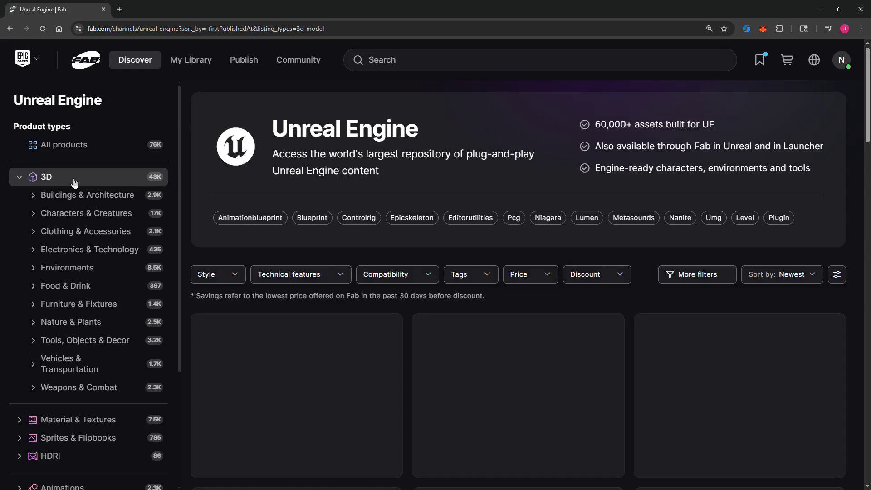
pyautogui.scroll(-5, 382, 244)
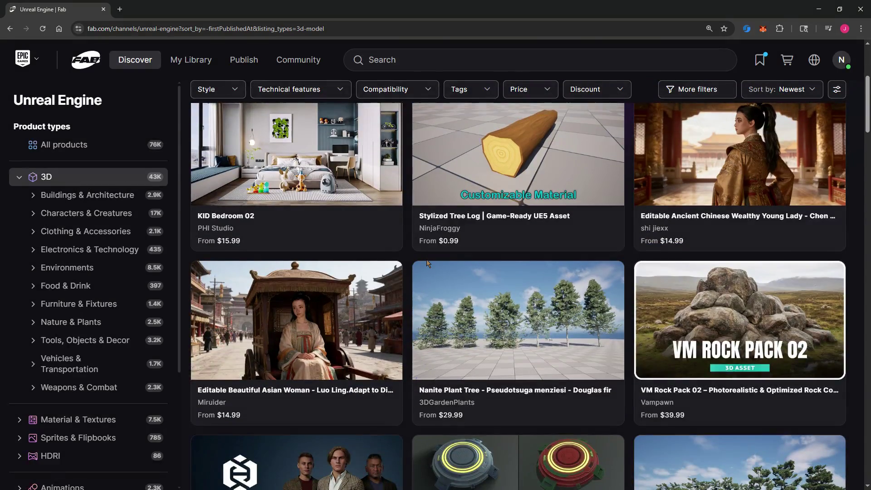
pyautogui.scroll(3, 500, 293)
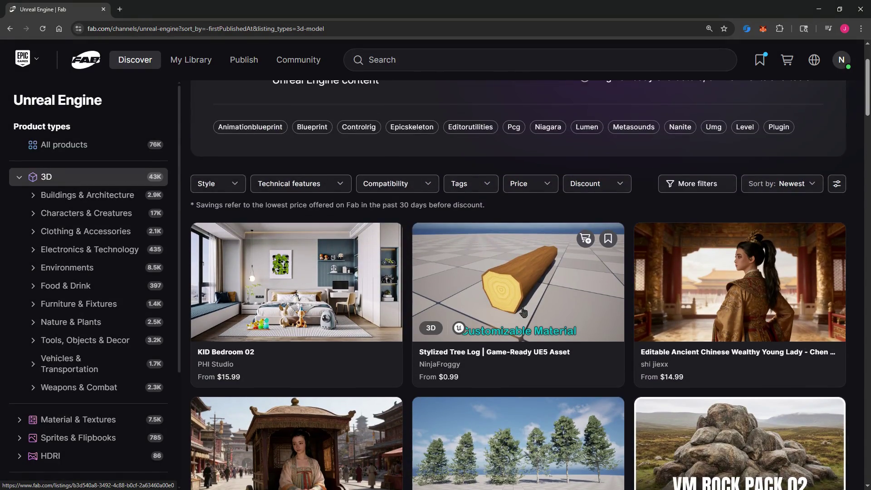
pyautogui.scroll(-3, 583, 354)
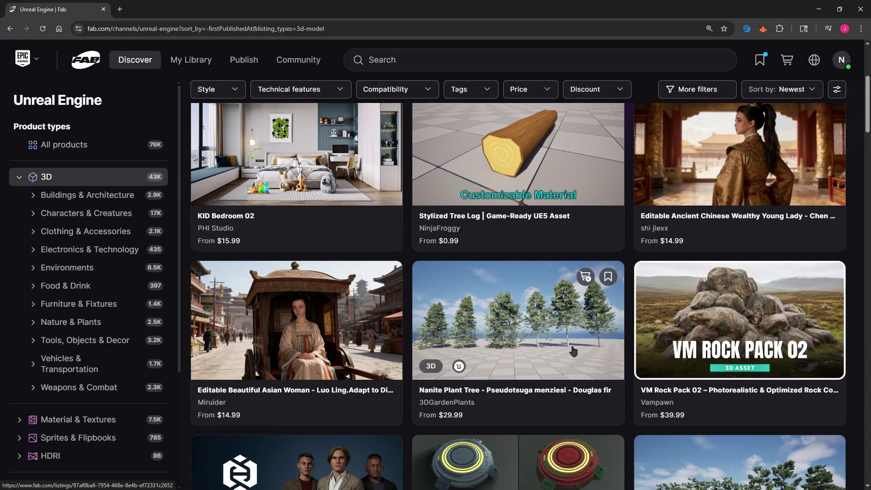
pyautogui.rightClick(690, 162)
pyautogui.click(712, 173)
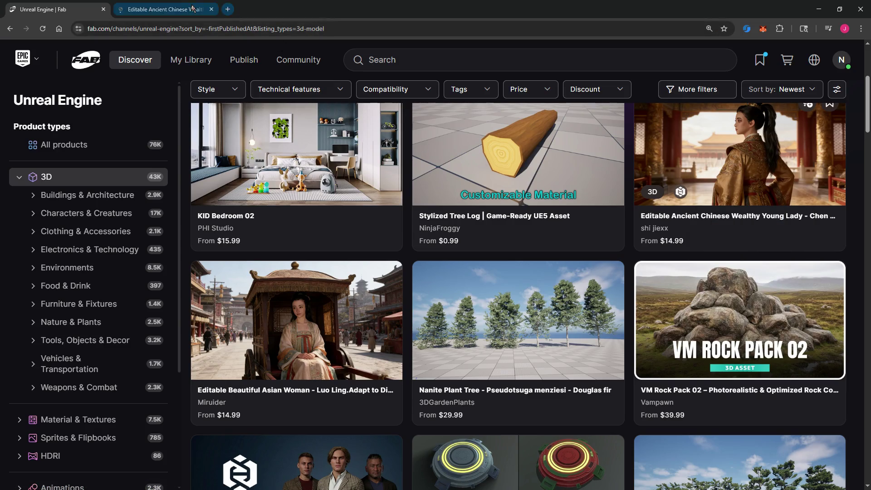
# Step: In the new tab, view the street girl, sword lady, neon gun girl and golden-robed gallery images
pyautogui.click(158, 9)
pyautogui.click(169, 464)
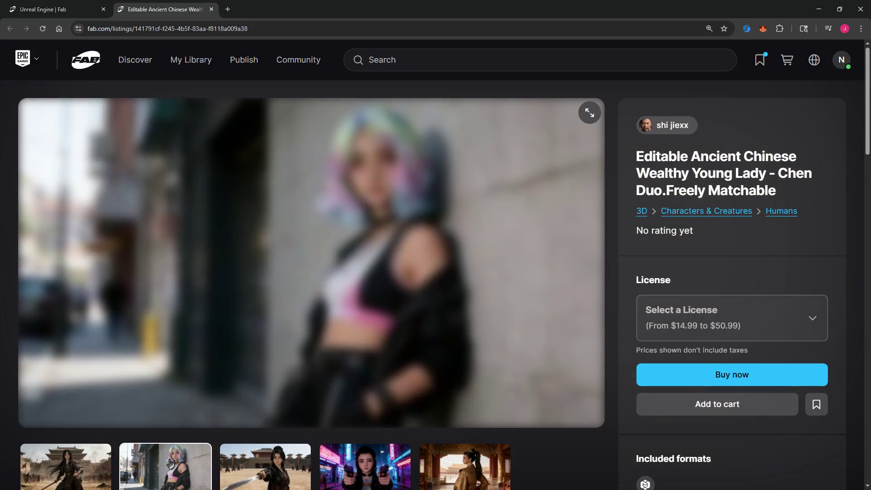
pyautogui.click(222, 467)
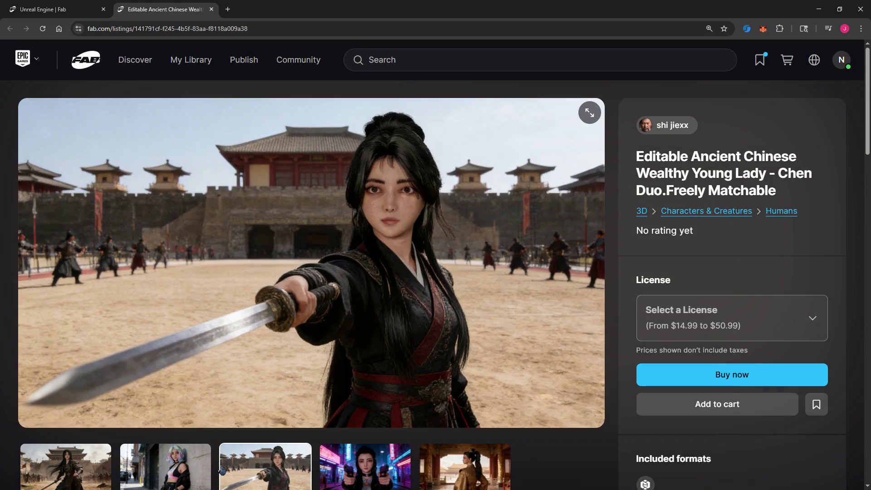
pyautogui.click(326, 464)
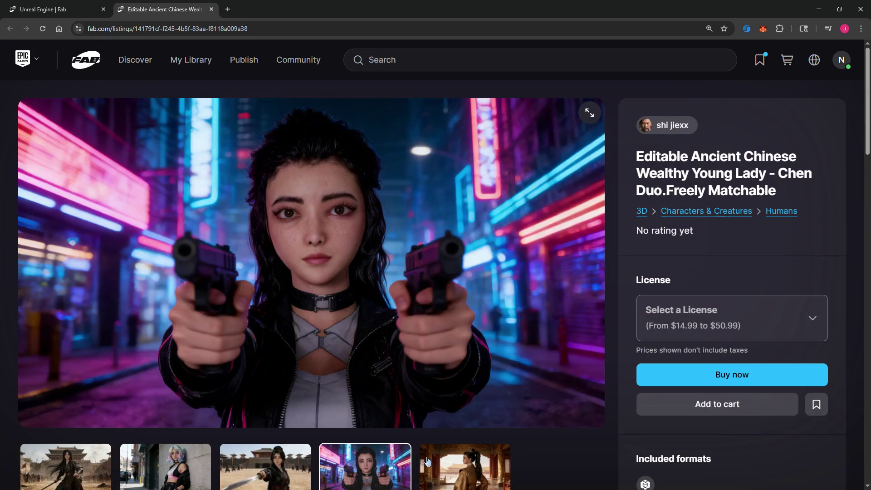
pyautogui.click(422, 464)
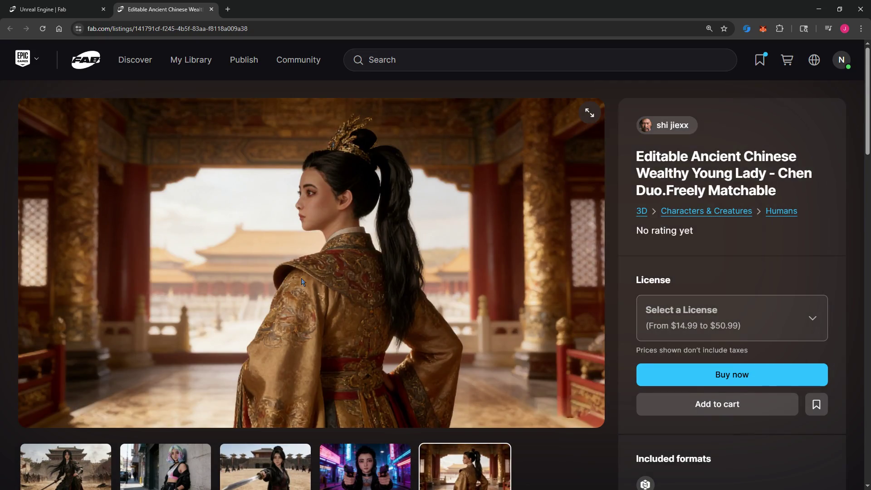
# Step: Scroll through the listing's description, then close the tab
pyautogui.scroll(-1, 306, 271)
pyautogui.scroll(-4, 301, 268)
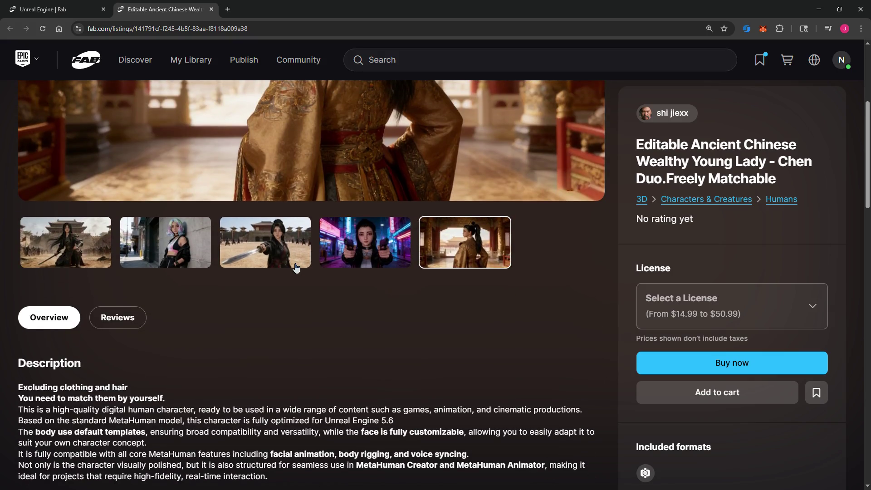
pyautogui.scroll(-3, 295, 267)
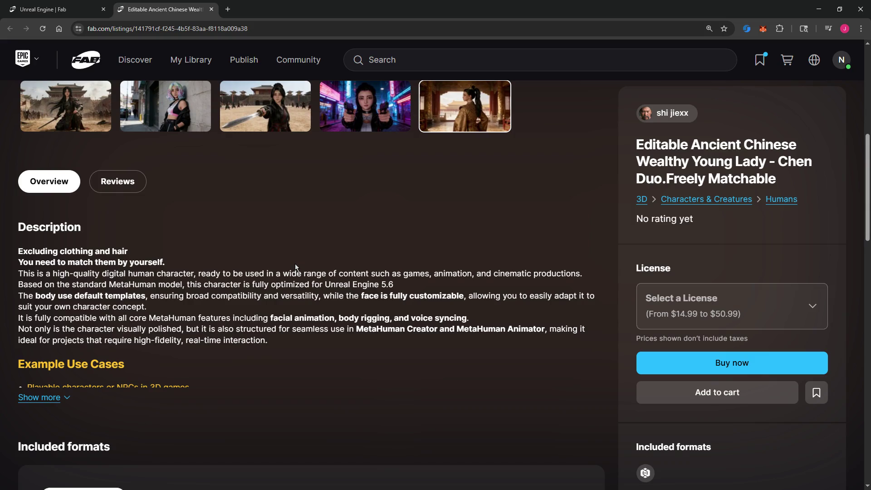
pyautogui.scroll(3, 295, 267)
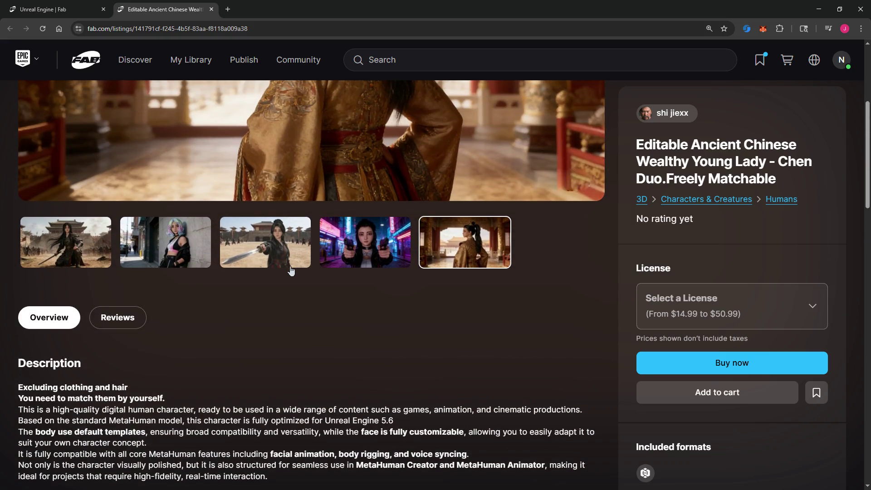
pyautogui.scroll(3, 295, 267)
pyautogui.hotkey('ctrl', 'w')
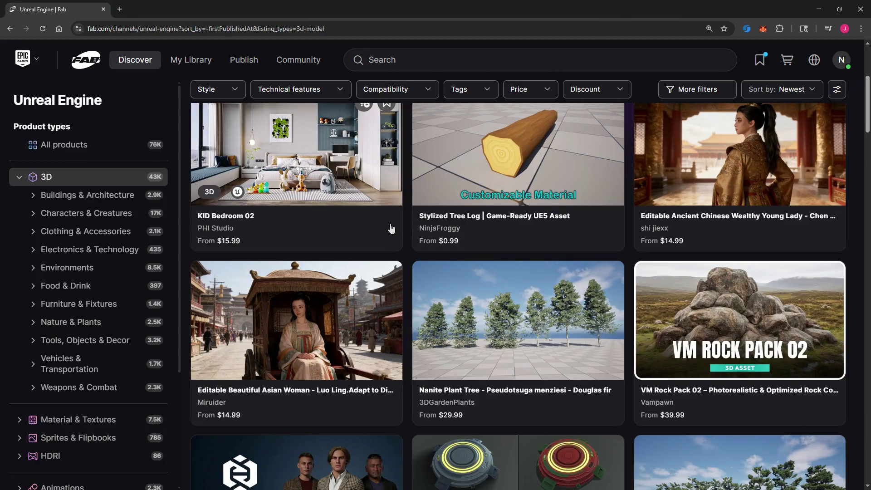
# Step: Scroll the newest 3D grid and bring up link options for the KID Bedroom 02 card
pyautogui.scroll(4, 581, 189)
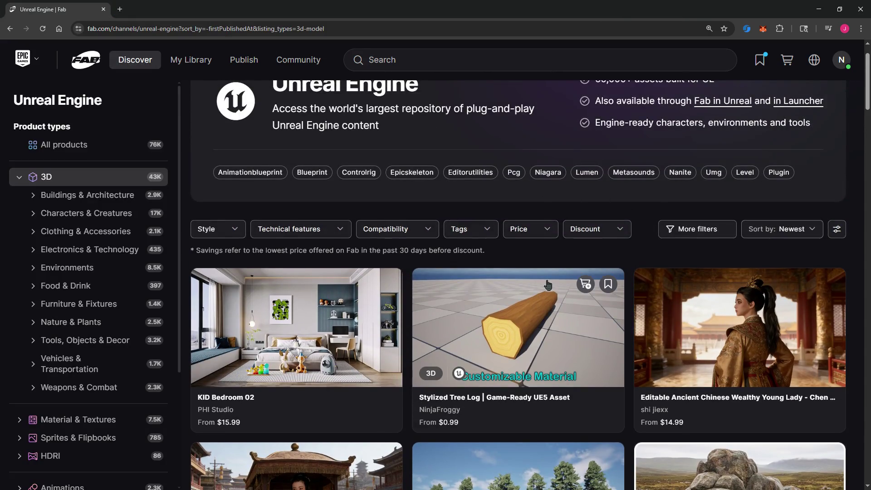
pyautogui.scroll(-5, 500, 302)
pyautogui.scroll(-4, 499, 302)
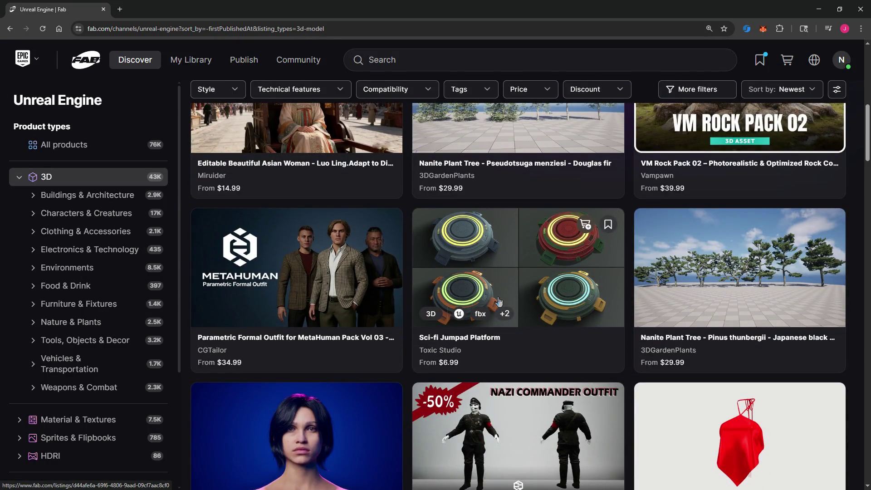
pyautogui.scroll(8, 500, 302)
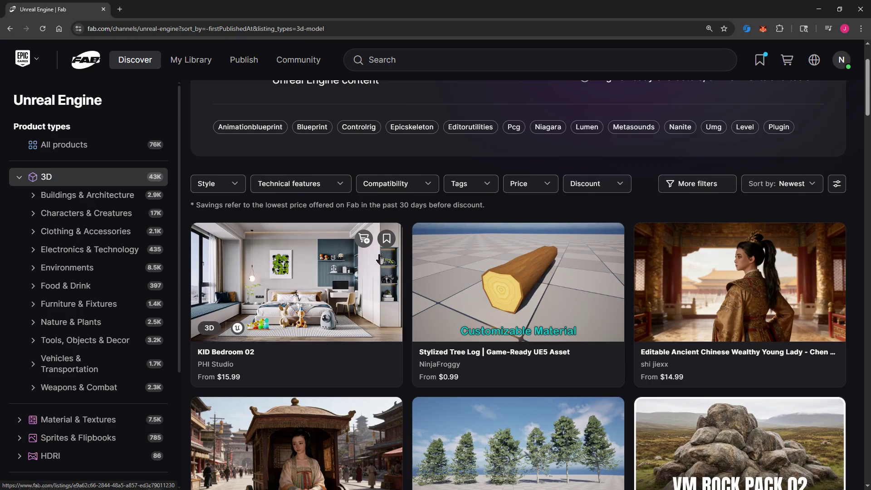
pyautogui.rightClick(302, 264)
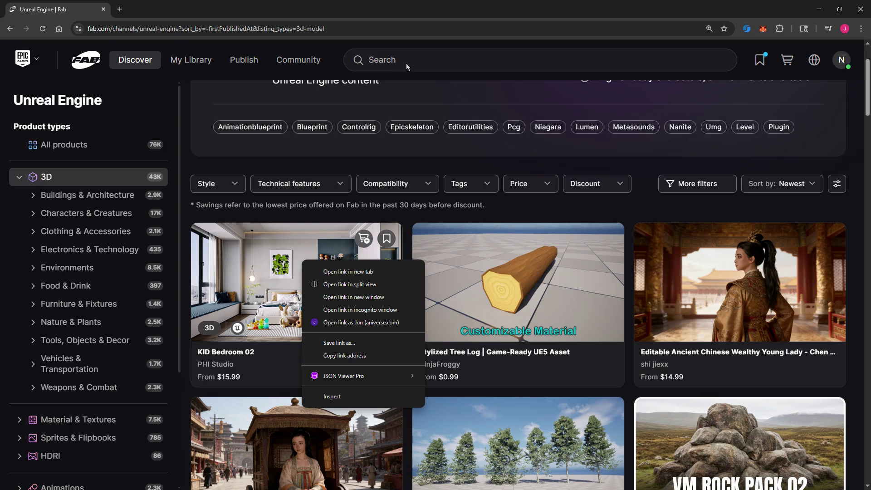
# Step: Search for scifi and scroll through the results
pyautogui.click(541, 61)
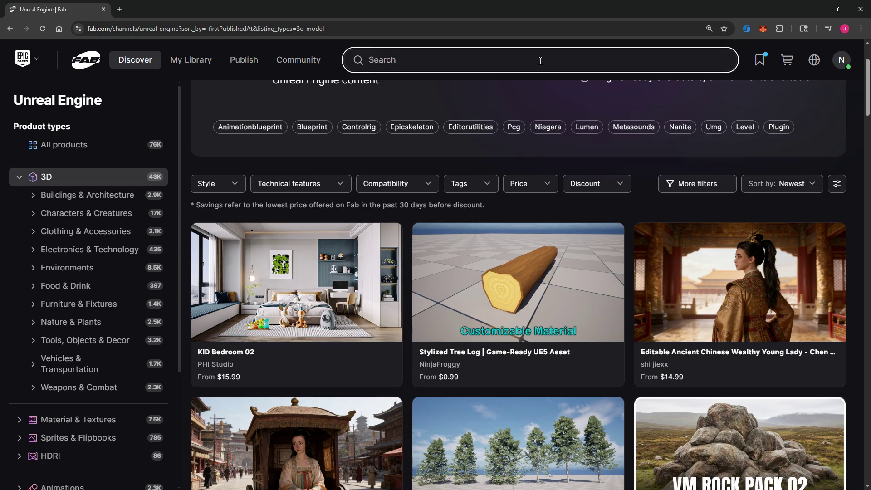
pyautogui.write('scifi')
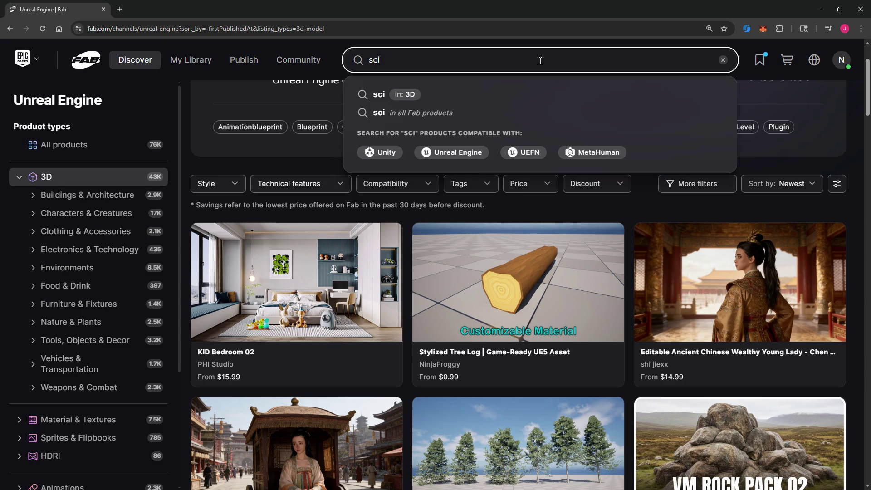
pyautogui.press('Return')
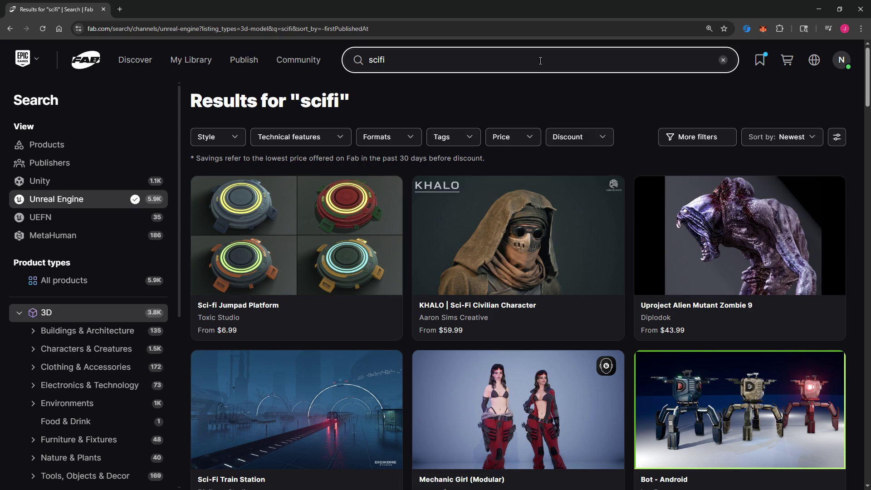
pyautogui.scroll(-7, 586, 167)
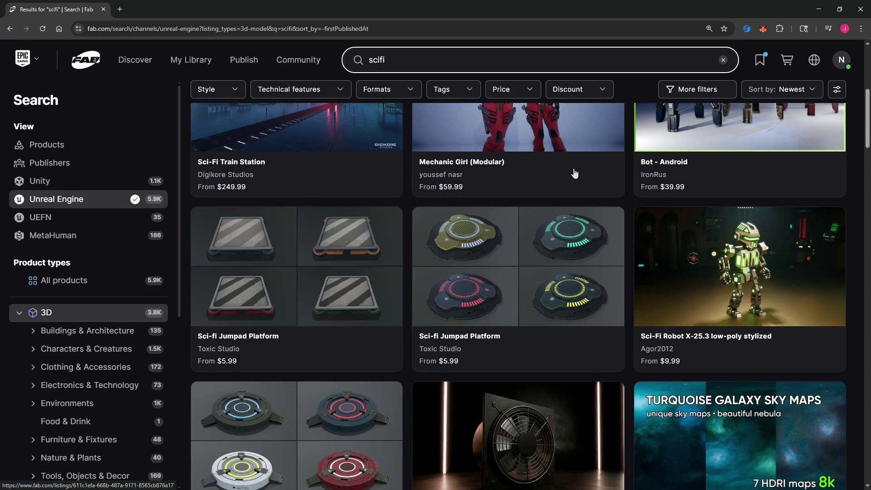
pyautogui.scroll(-4, 574, 174)
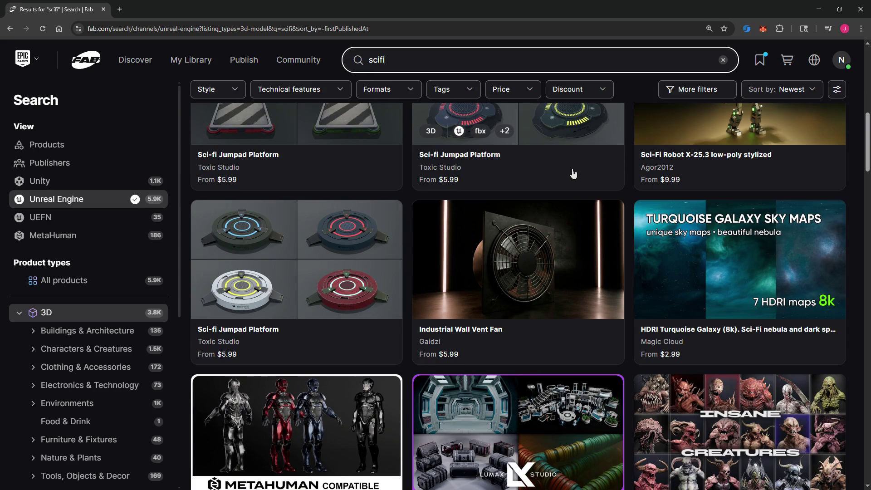
pyautogui.scroll(-1, 659, 190)
# Step: Open the HDRI Turquoise Galaxy listing in a new tab and keep scrolling the scifi results
pyautogui.rightClick(748, 210)
pyautogui.click(748, 211)
pyautogui.scroll(-3, 507, 171)
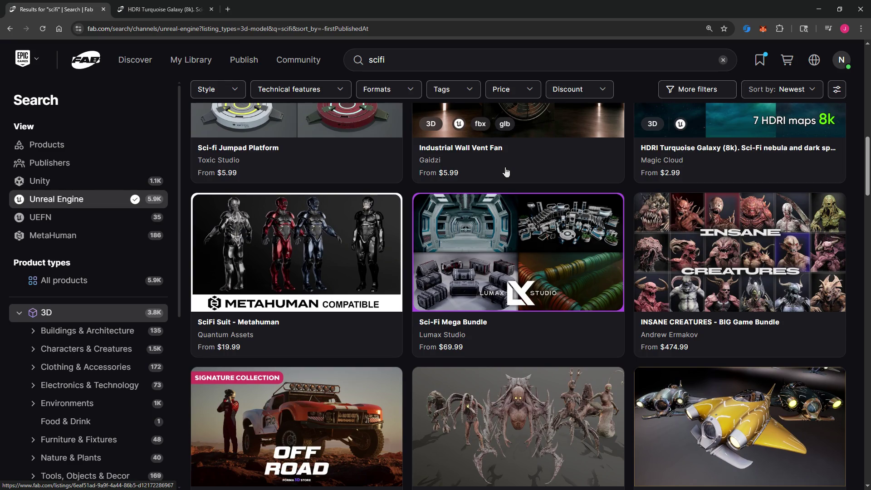
pyautogui.scroll(-5, 507, 170)
pyautogui.scroll(5, 511, 172)
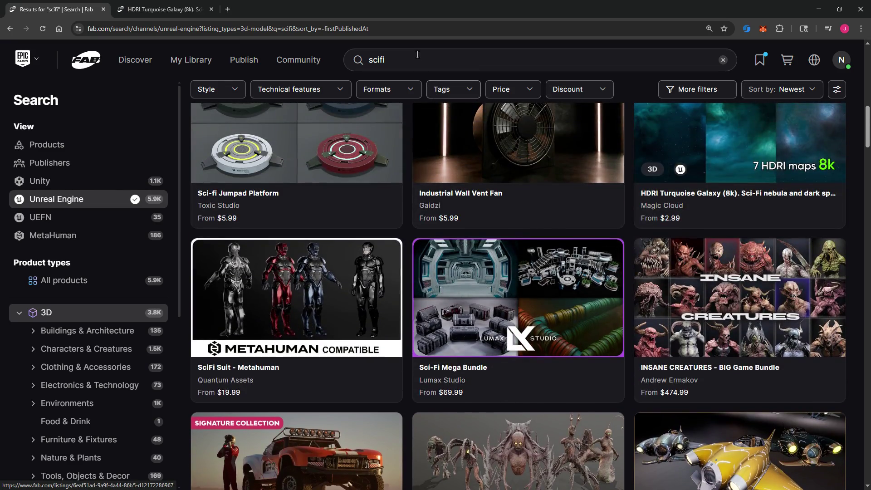
pyautogui.click(419, 57)
# Step: Search for succubus, correcting the misspelling 'succubys'
pyautogui.write('suc')
pyautogui.write('cub')
pyautogui.write('ys')
pyautogui.press('BackSpace')
pyautogui.press('BackSpace')
pyautogui.write('us')
pyautogui.press('Return')
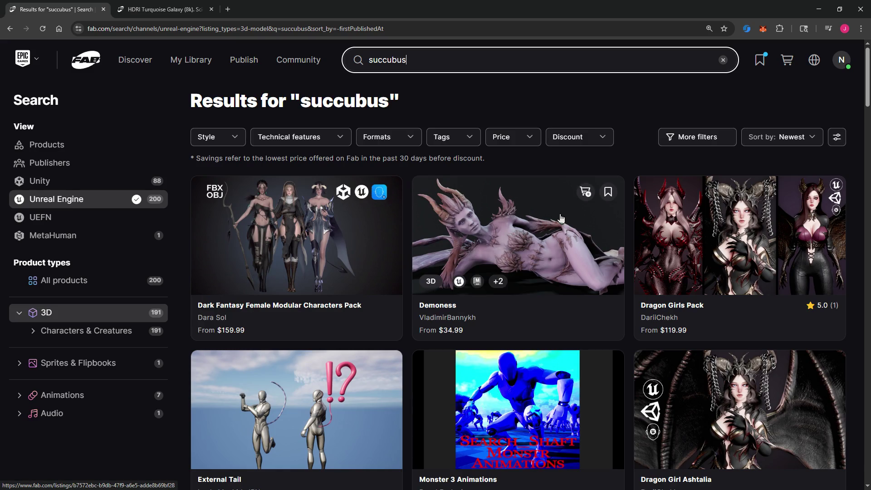
# Step: Scroll the succubus results past the IdaFaber mage packs and open SuccubusSet for Metahuman
pyautogui.scroll(-2, 562, 218)
pyautogui.scroll(-1, 561, 218)
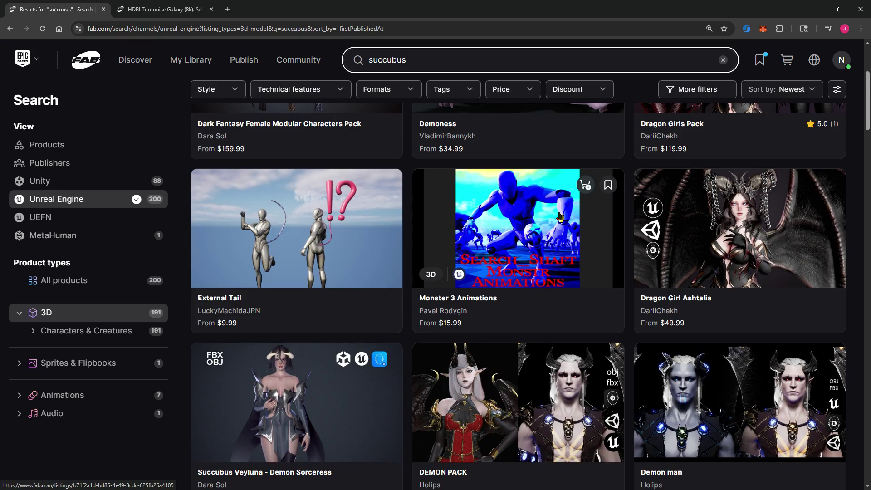
pyautogui.scroll(-3, 561, 216)
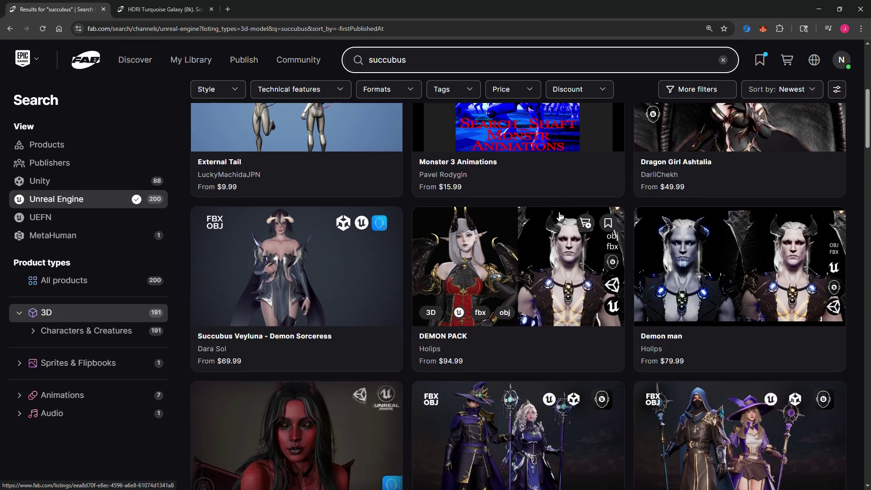
pyautogui.scroll(-2, 561, 216)
pyautogui.scroll(-2, 561, 217)
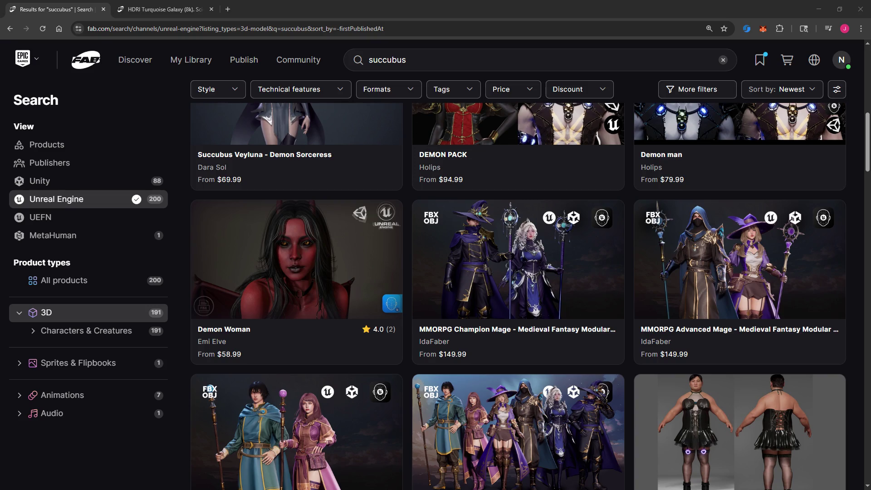
pyautogui.scroll(-2, 764, 345)
pyautogui.click(764, 345)
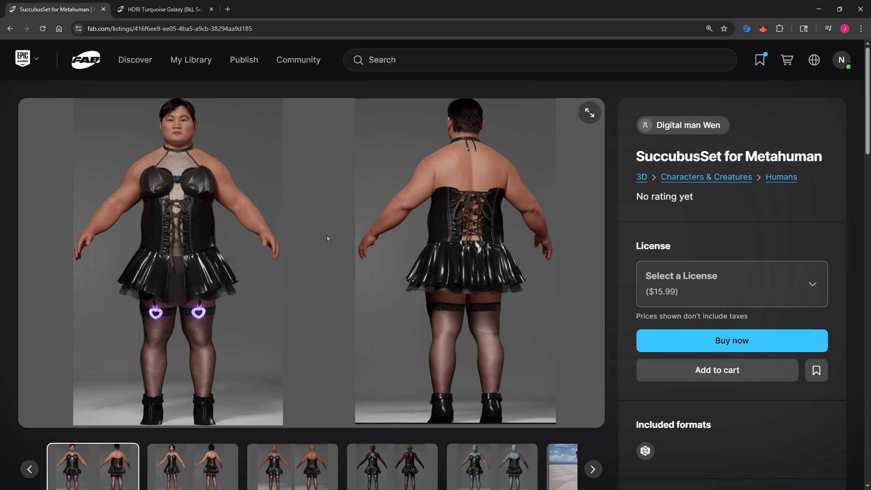
# Step: View the SuccubusSet gallery: female, bald, dark-skinned and grey-skinned models, plus the outfit parts
pyautogui.scroll(-1, 326, 235)
pyautogui.scroll(1, 235, 348)
pyautogui.click(204, 456)
pyautogui.click(278, 455)
pyautogui.click(350, 460)
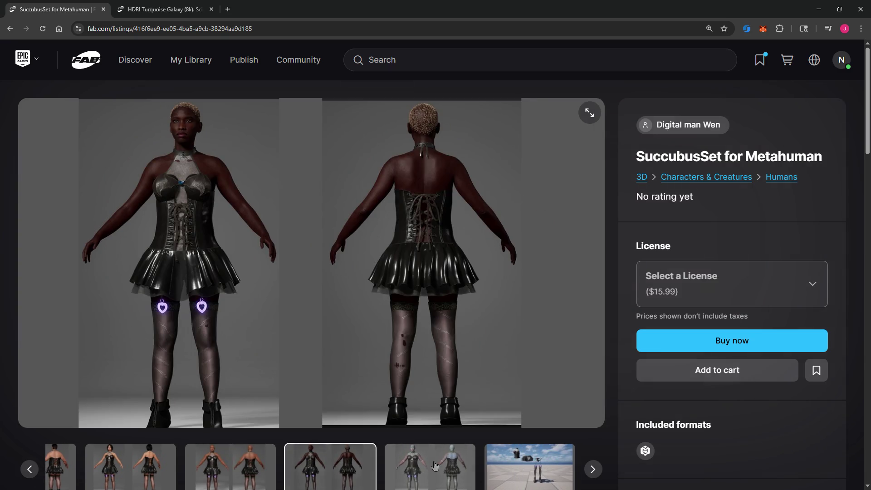
pyautogui.click(435, 466)
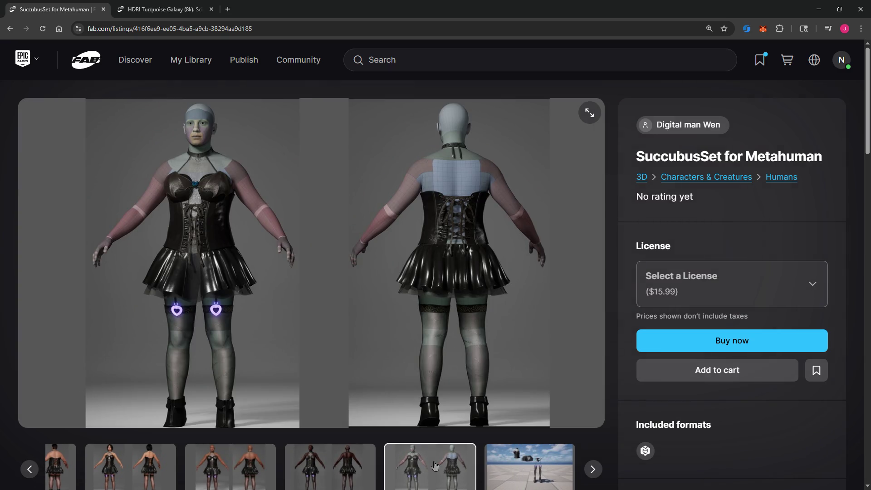
pyautogui.click(517, 462)
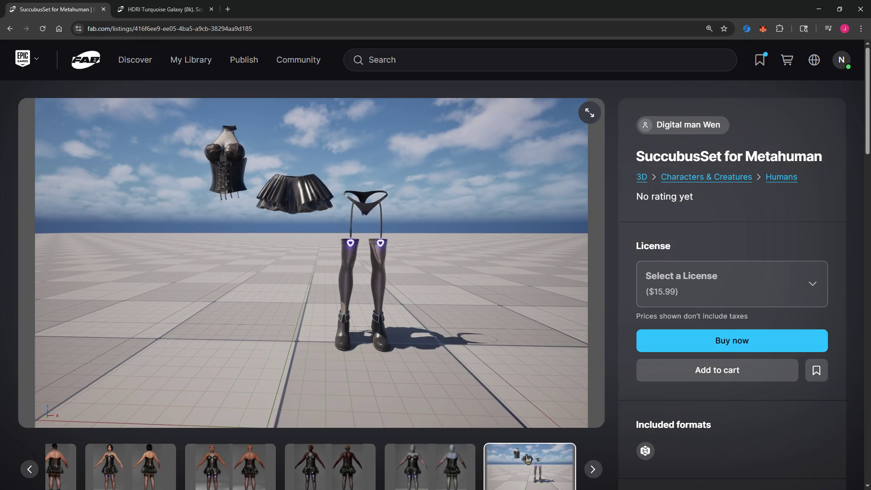
# Step: Return to the succubus results and open SuccubusSet for Metahuman in a new tab
pyautogui.click(10, 28)
pyautogui.rightClick(758, 346)
pyautogui.click(756, 350)
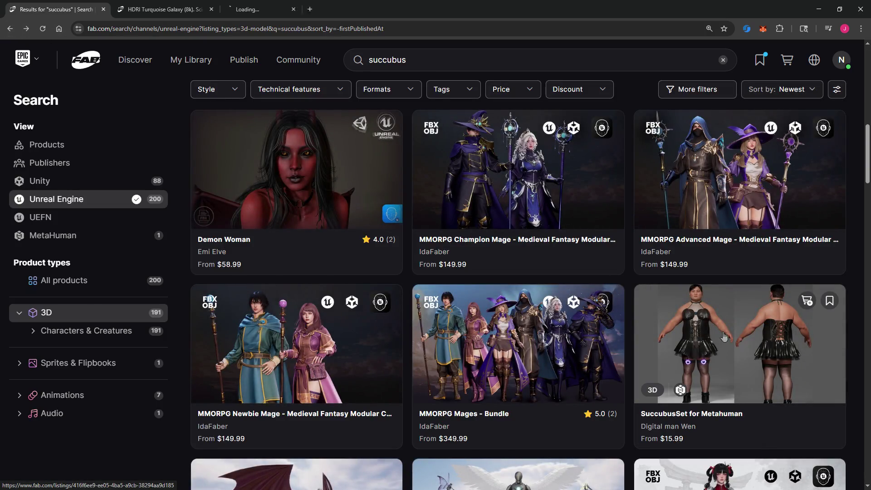
# Step: Scroll the succubus results, open the Demon Woman listing in a new tab and switch to it
pyautogui.scroll(-5, 416, 301)
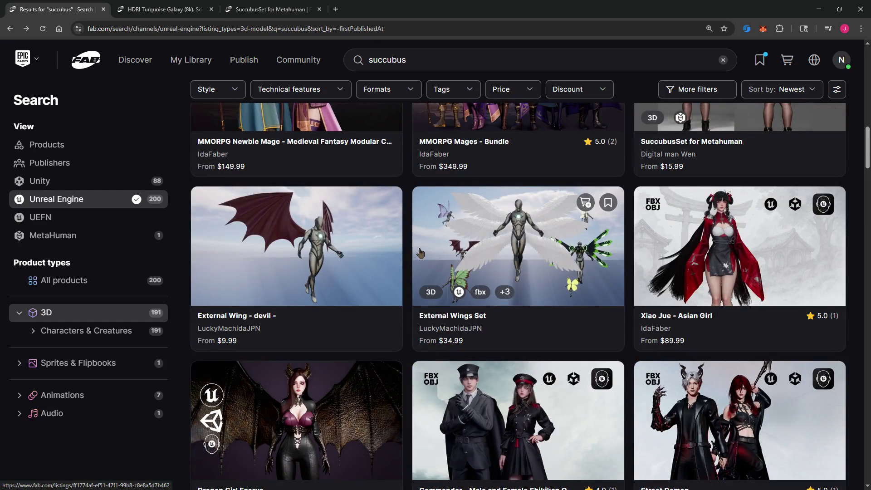
pyautogui.scroll(12, 419, 253)
pyautogui.scroll(4, 416, 251)
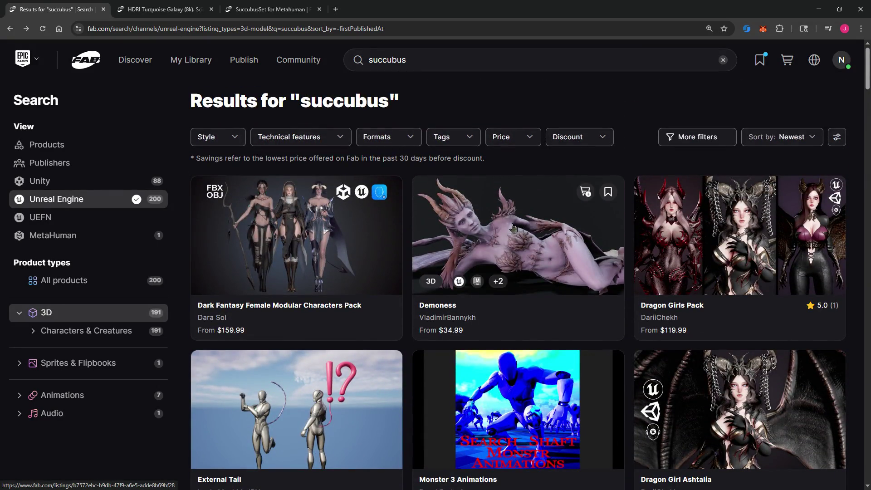
pyautogui.scroll(-2, 317, 290)
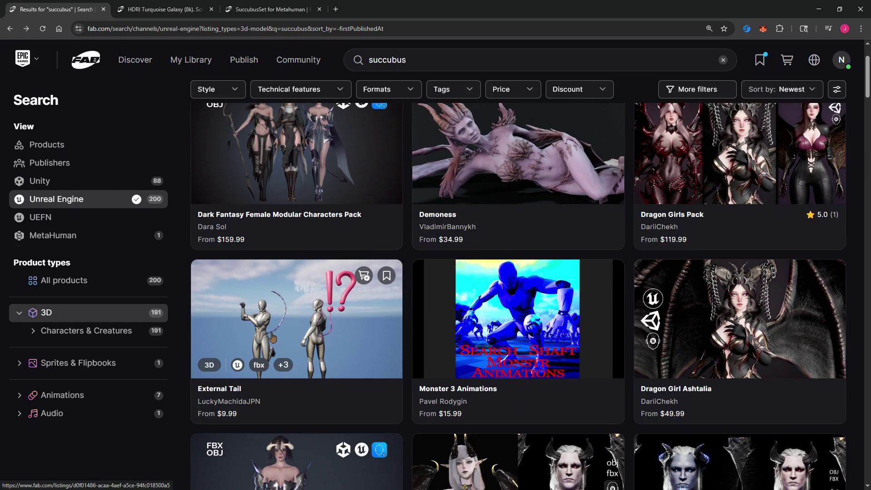
pyautogui.scroll(1, 535, 306)
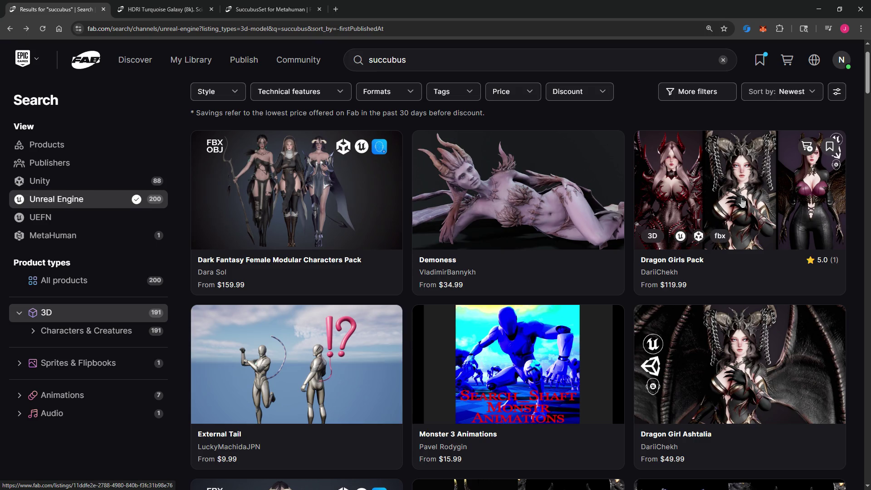
pyautogui.scroll(-6, 729, 347)
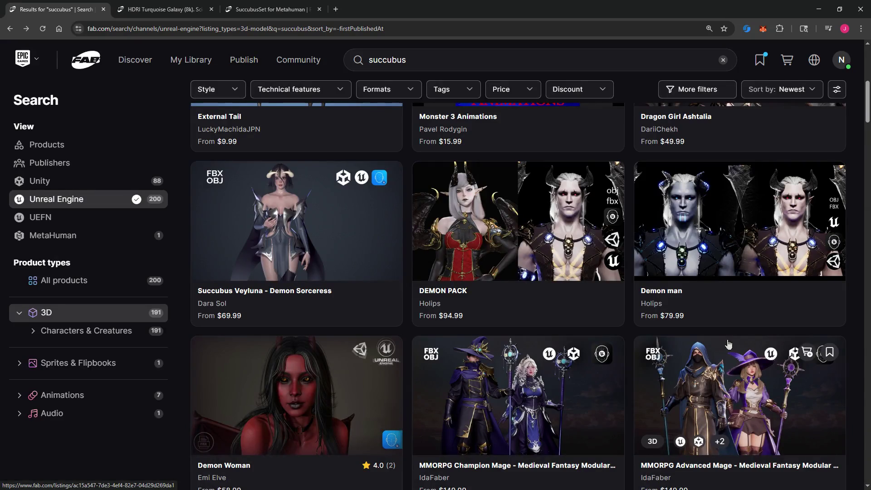
pyautogui.scroll(-3, 730, 345)
pyautogui.rightClick(319, 257)
pyautogui.click(342, 265)
pyautogui.click(373, 9)
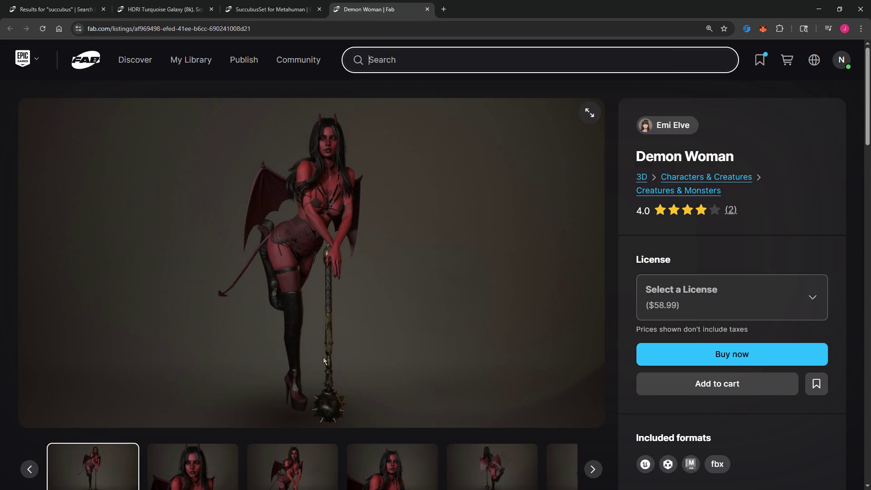
# Step: Step through the Demon Woman gallery: close-up, face, back view, winged and standing front views
pyautogui.click(195, 463)
pyautogui.click(281, 465)
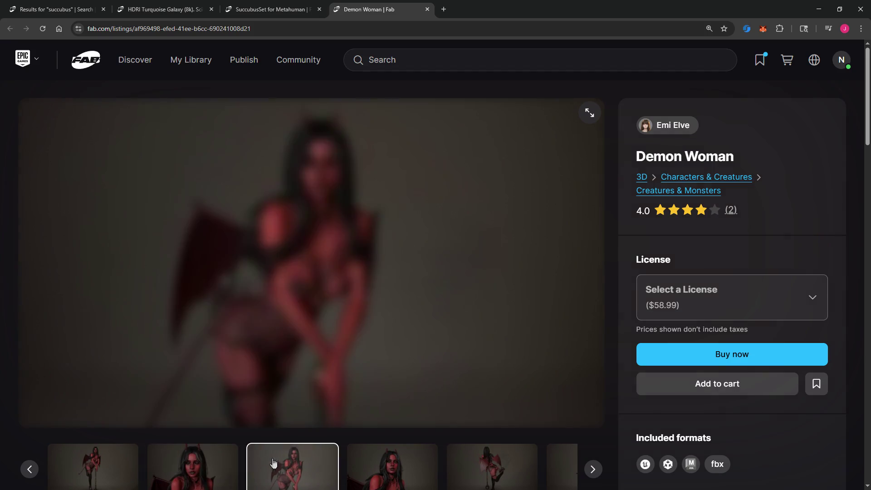
pyautogui.click(360, 467)
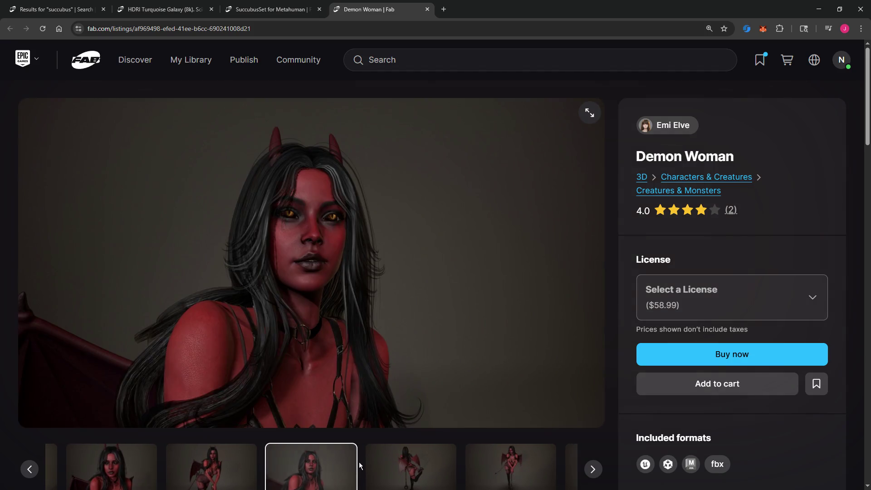
pyautogui.click(429, 467)
pyautogui.click(430, 467)
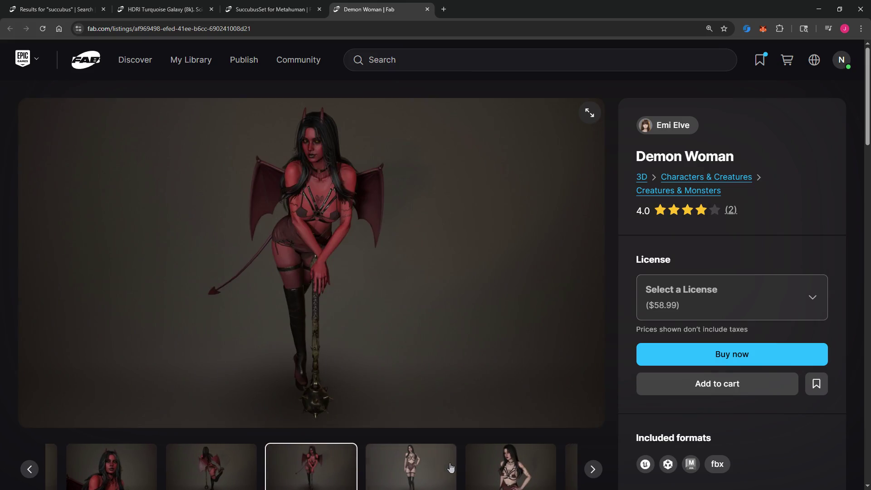
pyautogui.click(430, 467)
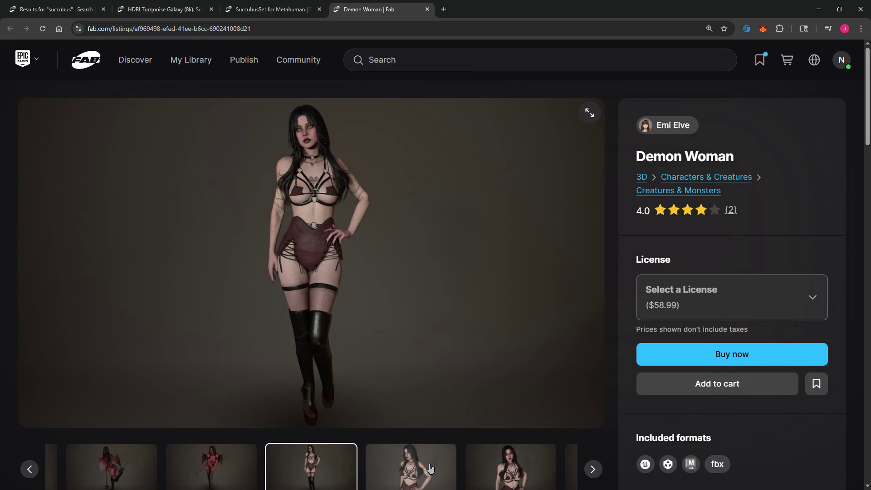
pyautogui.click(430, 467)
pyautogui.click(430, 467)
# Step: View an image fullscreen, then advance to the winged three-view render and face close-up
pyautogui.doubleClick(430, 467)
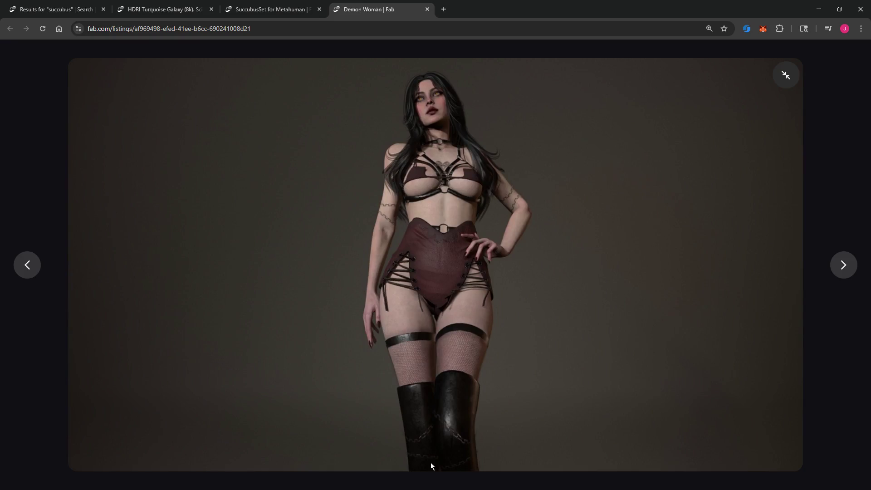
pyautogui.click(792, 76)
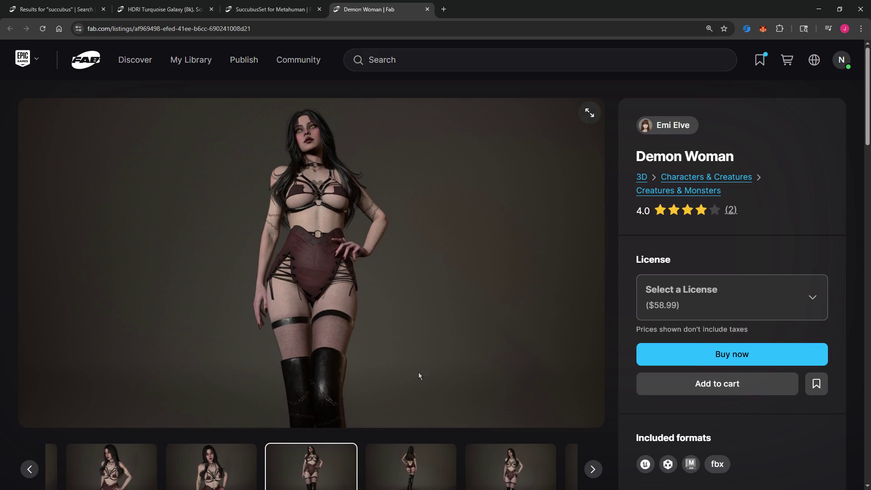
pyautogui.click(501, 471)
pyautogui.click(530, 473)
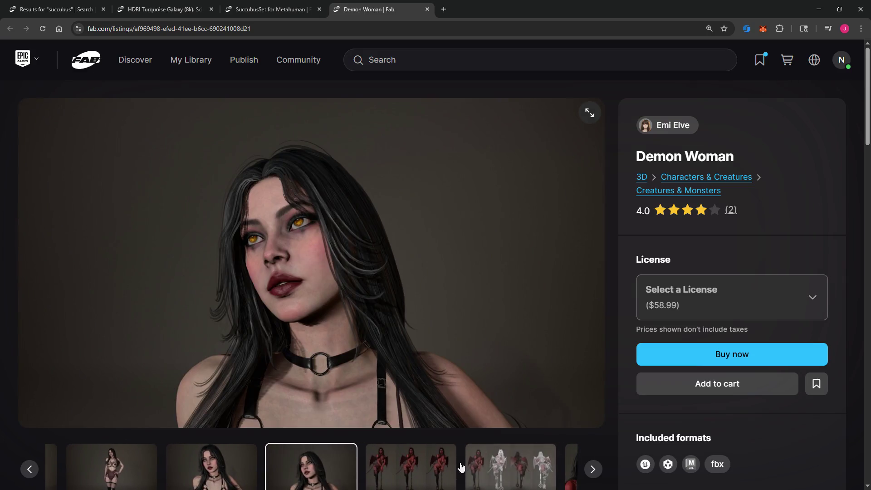
pyautogui.click(431, 467)
pyautogui.click(432, 468)
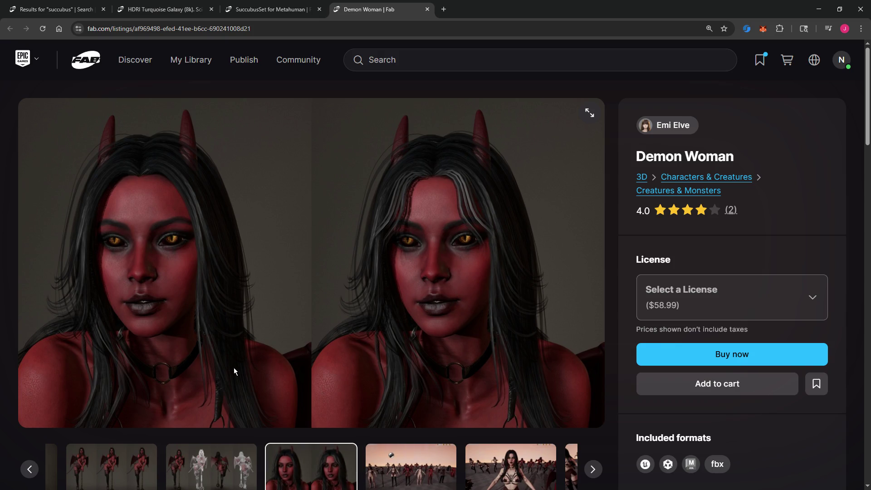
# Step: Browse the crowd scene images and view the dancing women and red winged demon full-size
pyautogui.click(422, 465)
pyautogui.click(426, 465)
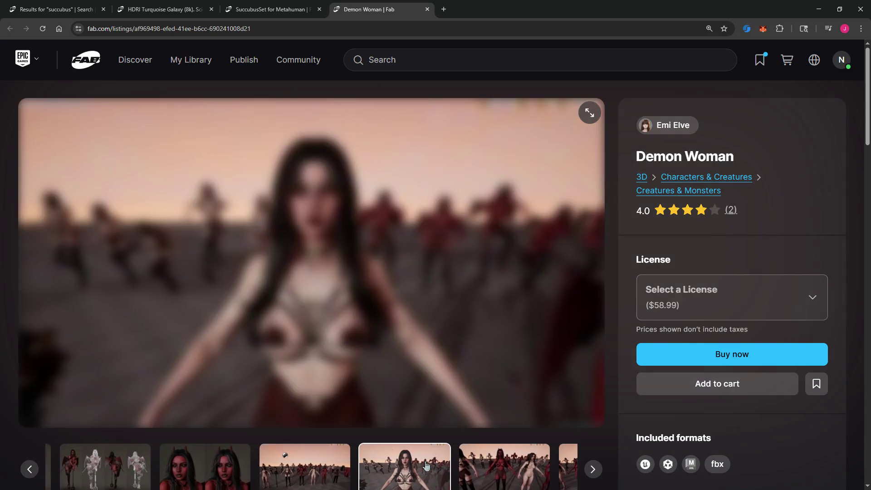
pyautogui.click(424, 464)
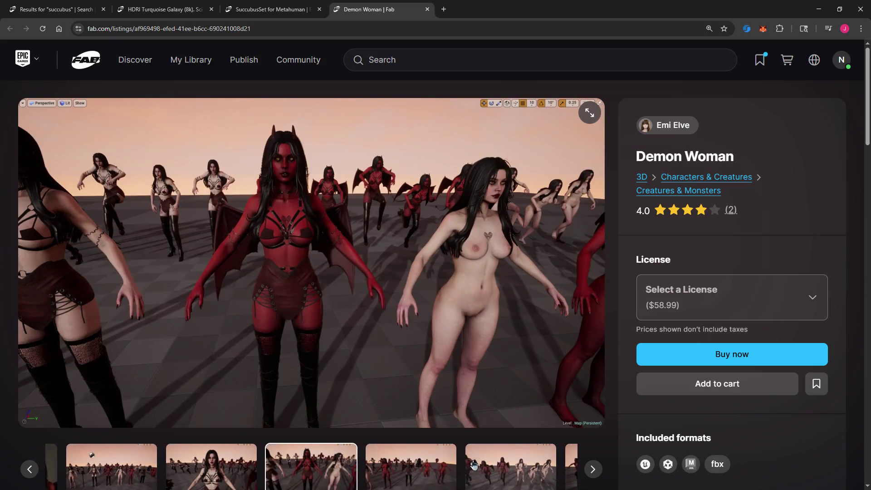
pyautogui.click(471, 463)
pyautogui.click(482, 462)
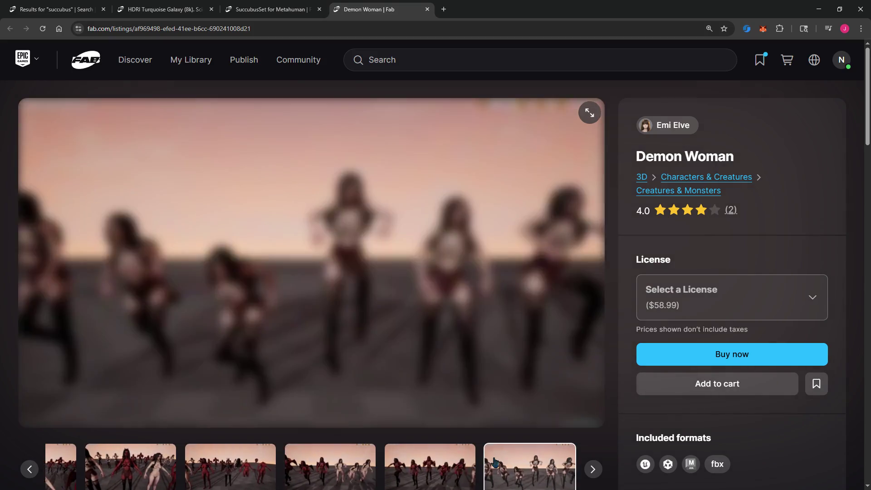
pyautogui.click(495, 459)
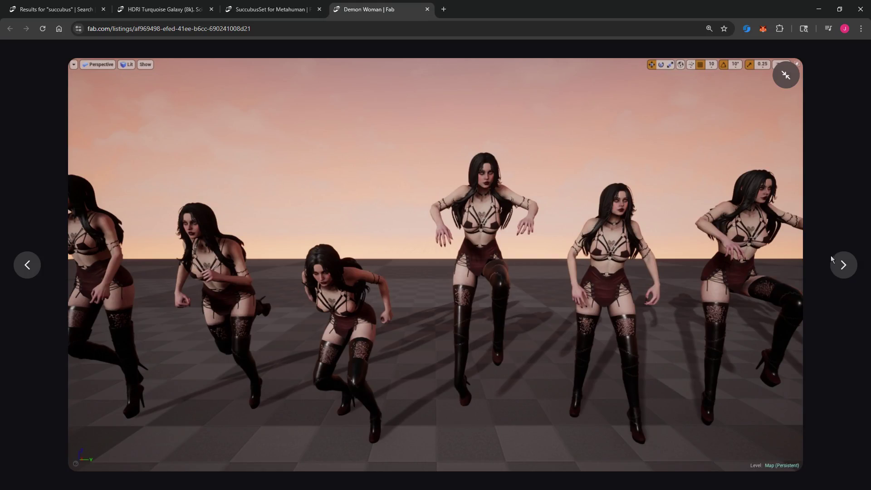
pyautogui.click(839, 267)
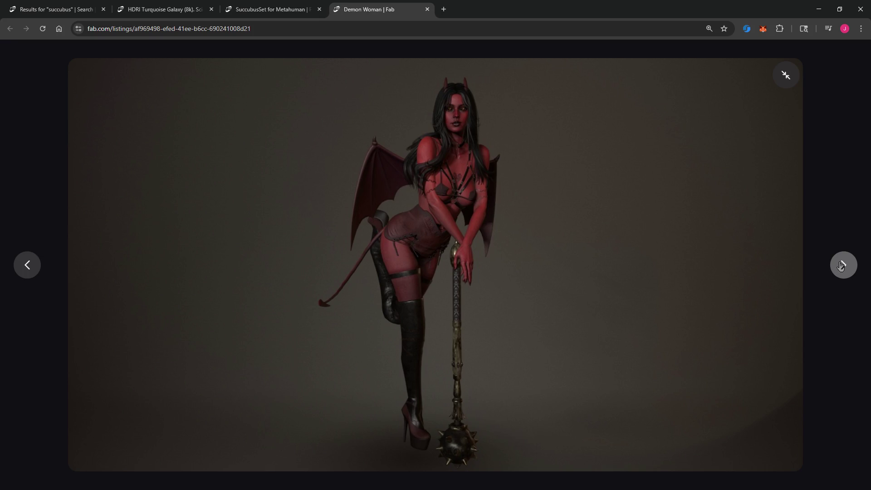
pyautogui.click(785, 76)
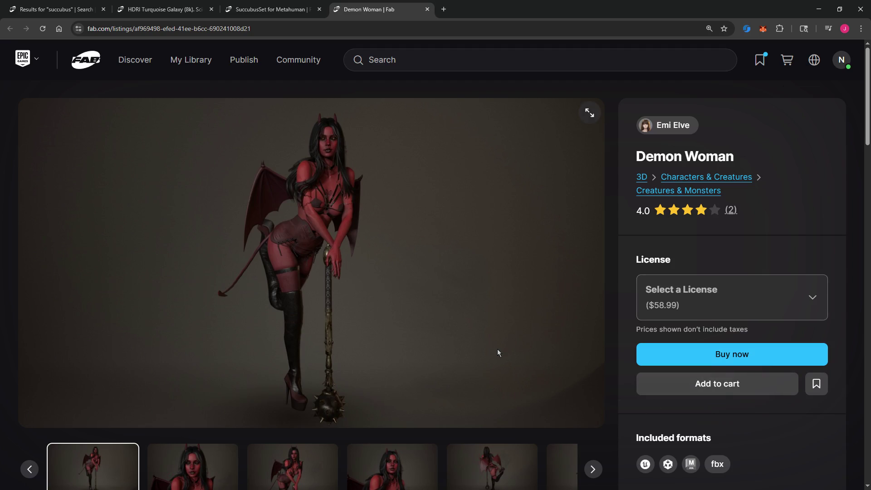
# Step: Return the gallery to the full-body winged demon render
pyautogui.click(202, 465)
pyautogui.click(136, 468)
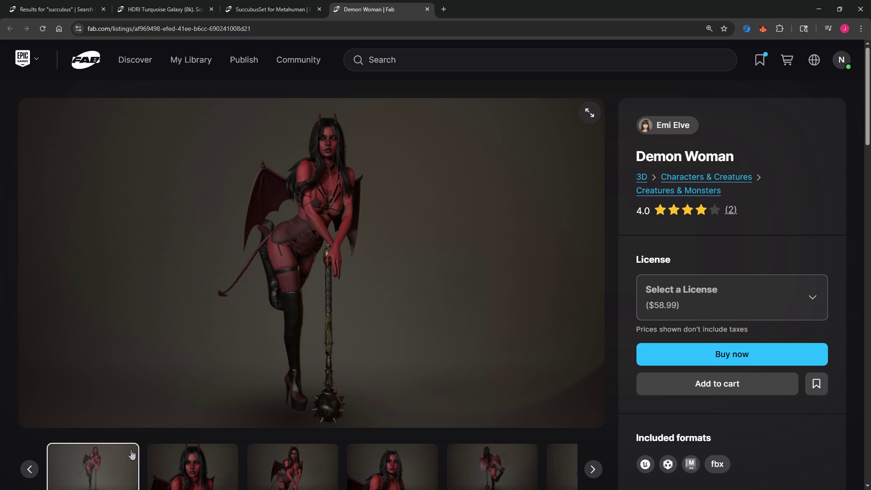
pyautogui.scroll(-7, 236, 343)
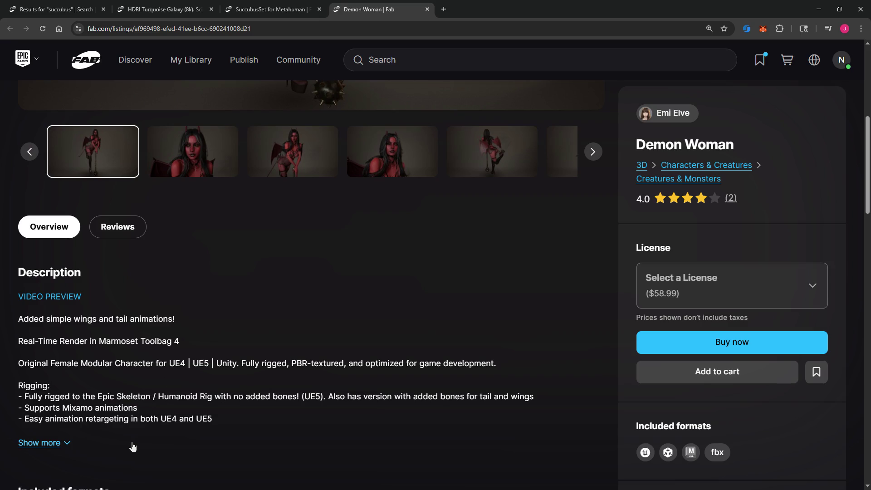
# Step: Expand the Demon Woman description, select 'UE4', and review the 31177-polygon specs and included files
pyautogui.click(59, 443)
pyautogui.scroll(-2, 187, 389)
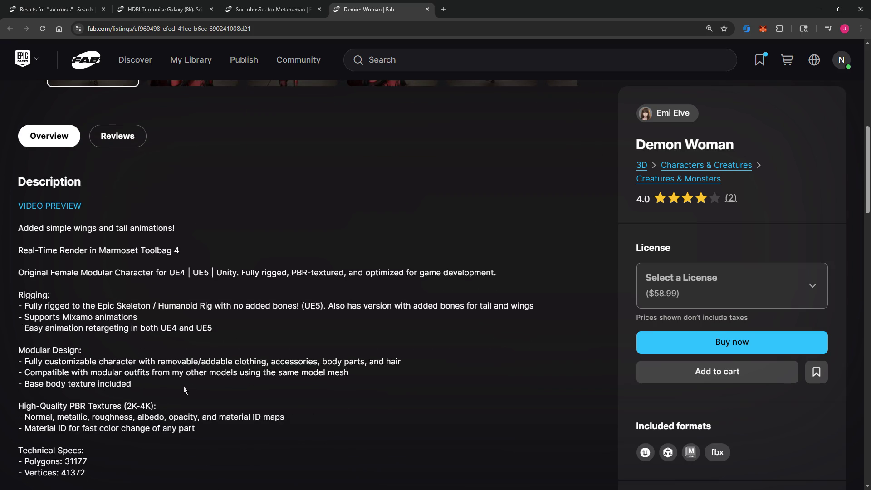
pyautogui.scroll(-1, 184, 386)
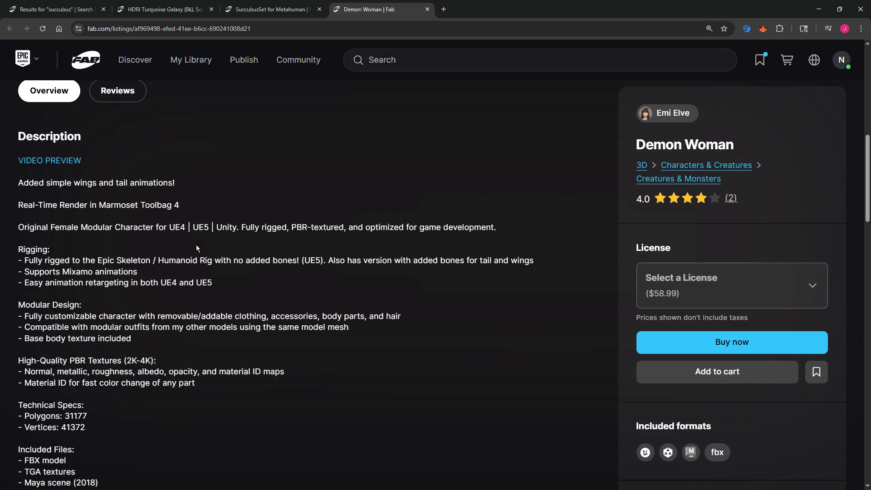
pyautogui.moveTo(186, 229); pyautogui.dragTo(167, 230)
pyautogui.scroll(-2, 200, 303)
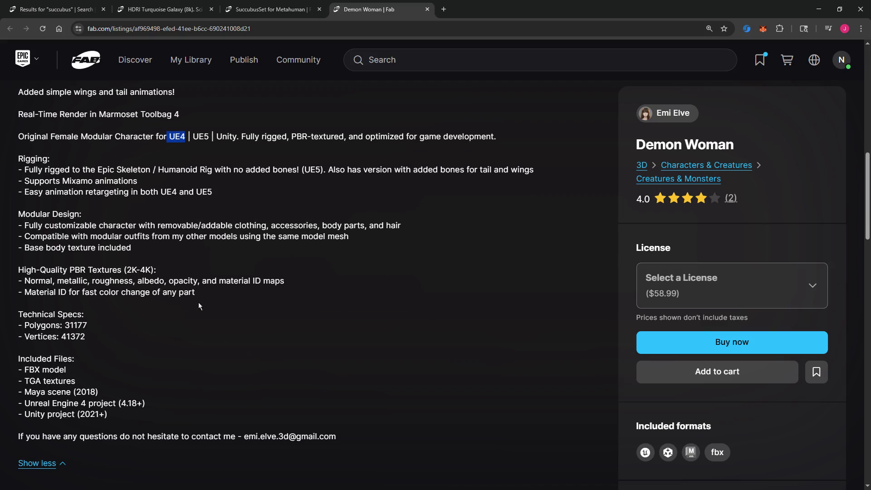
pyautogui.hotkey('alt', 'Tab')
pyautogui.scroll(10, 187, 421)
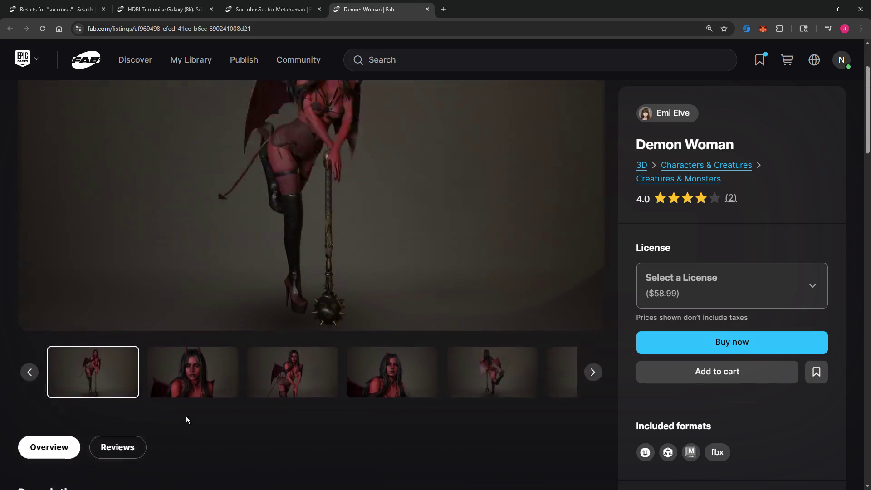
pyautogui.scroll(1, 191, 400)
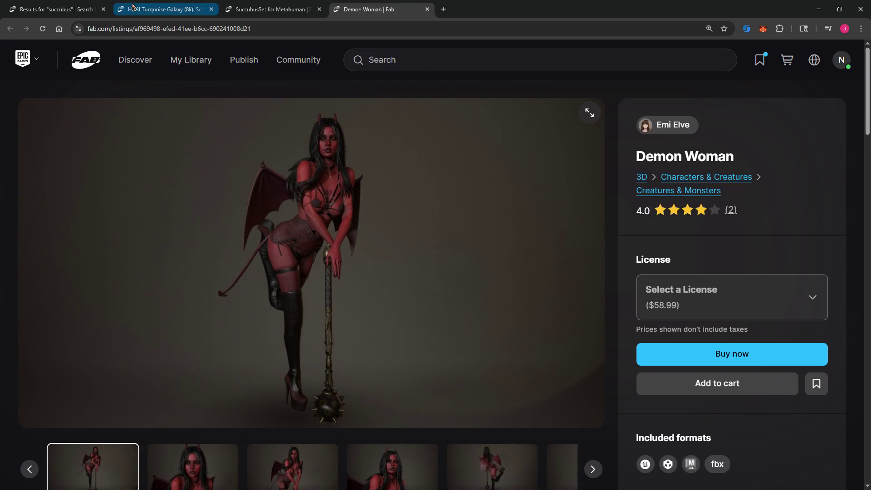
# Step: Page through several galaxy images in the HDRI Turquoise Galaxy listing's gallery
pyautogui.click(163, 10)
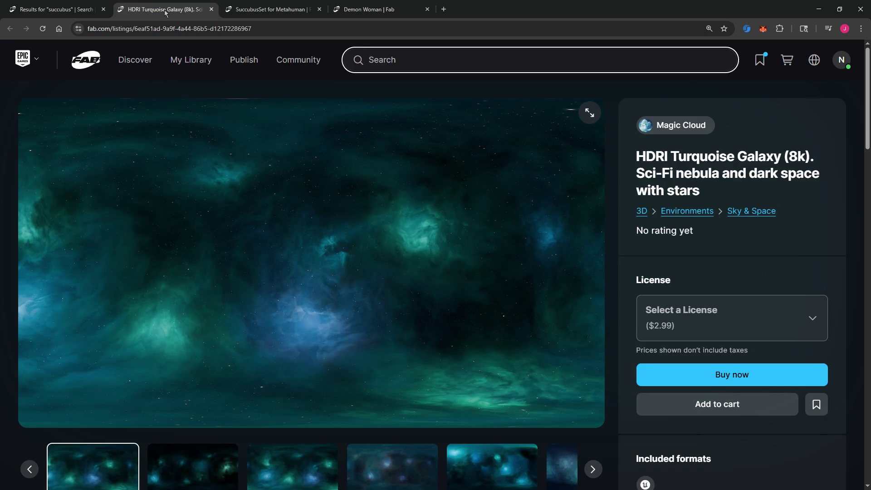
pyautogui.scroll(-1, 155, 114)
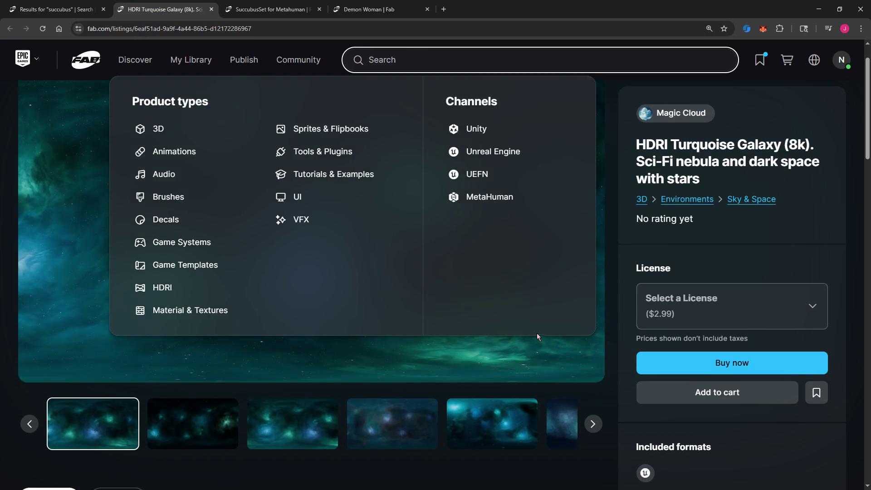
pyautogui.click(292, 425)
pyautogui.click(373, 438)
pyautogui.click(467, 428)
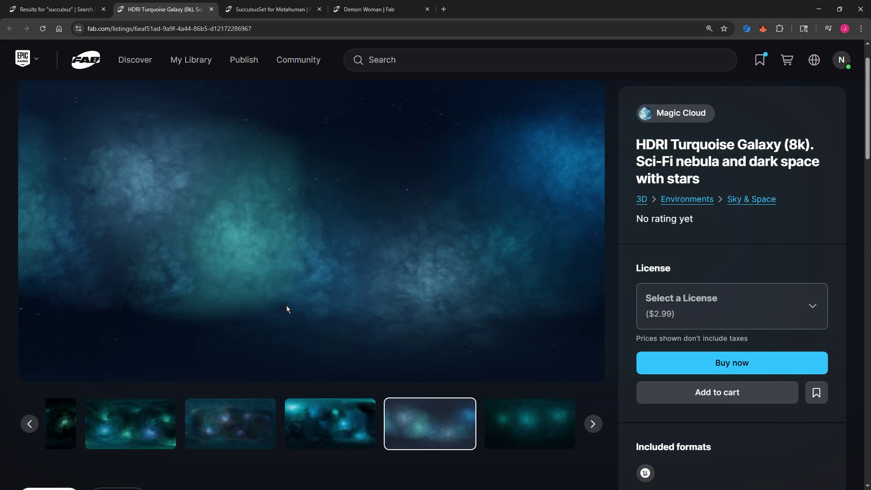
# Step: Back in the succubus results, open Gothic Girl Lilith in a new tab
pyautogui.click(54, 9)
pyautogui.scroll(-12, 475, 263)
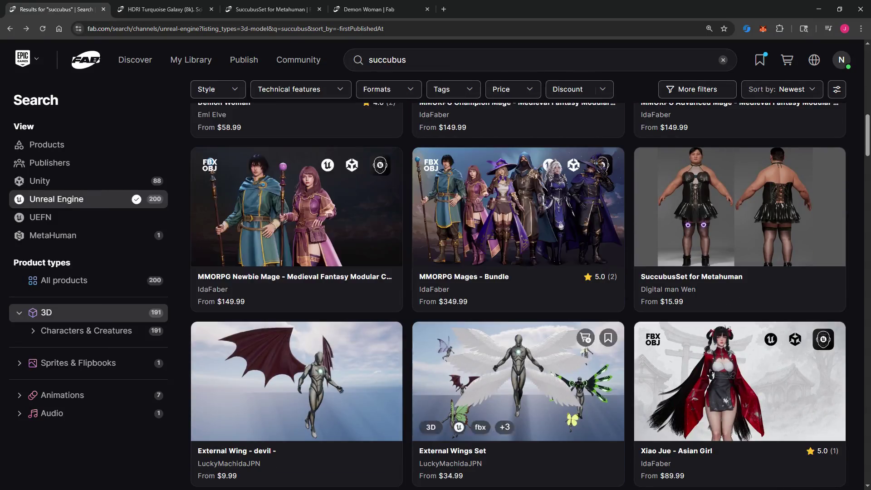
pyautogui.scroll(-10, 666, 399)
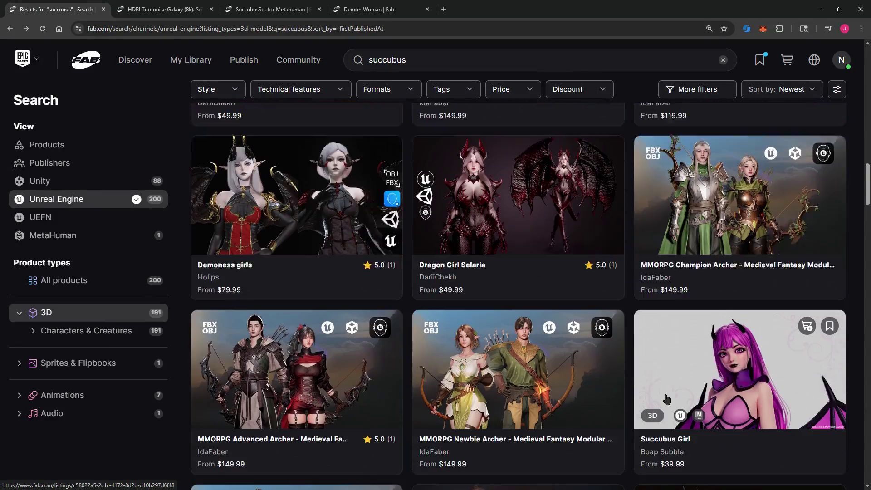
pyautogui.scroll(-2, 666, 399)
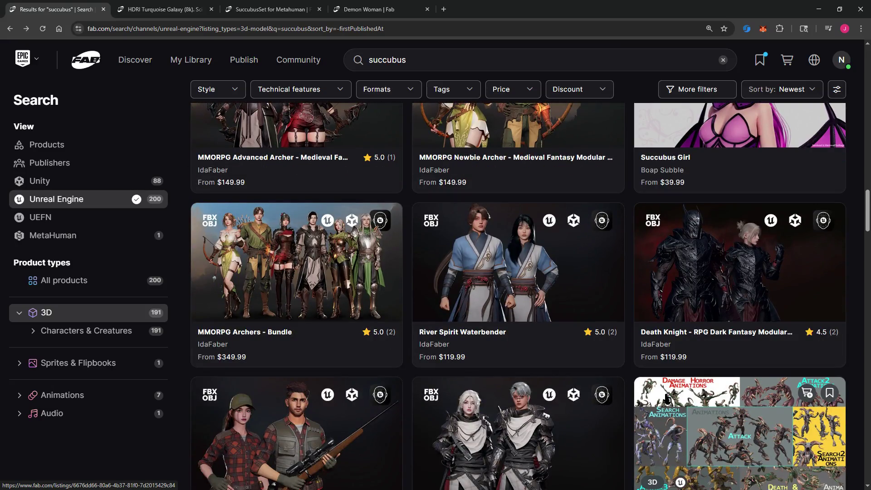
pyautogui.scroll(-4, 666, 399)
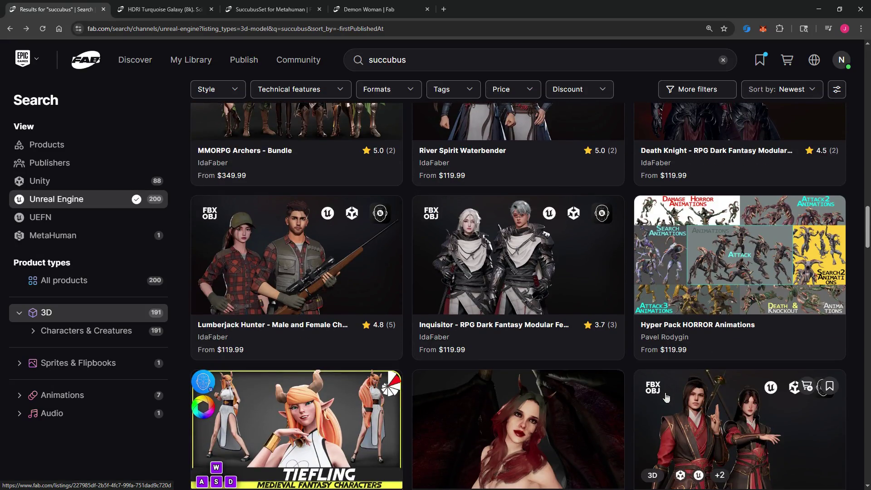
pyautogui.scroll(-10, 667, 398)
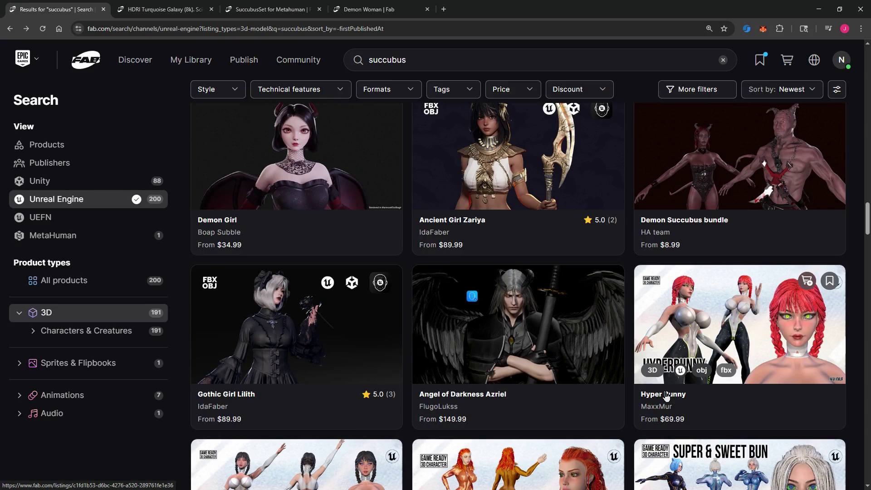
pyautogui.rightClick(265, 316)
pyautogui.click(293, 330)
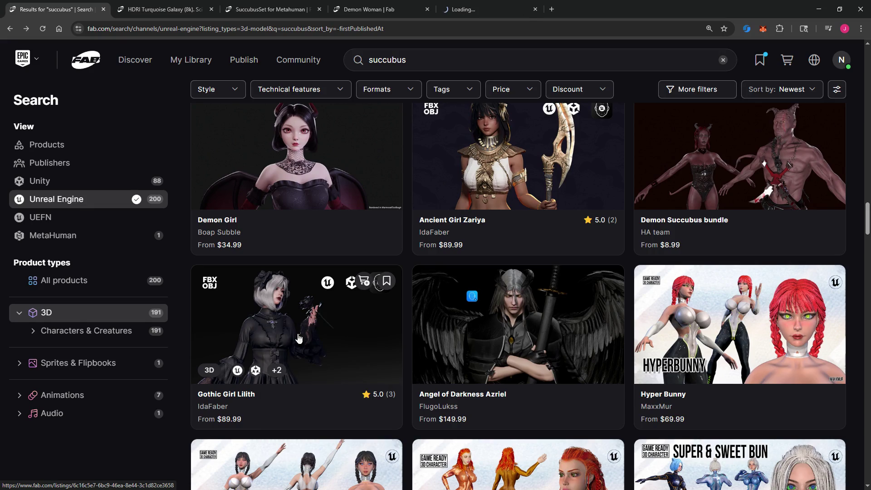
# Step: Further down, open Alexander Lenski's winged Succubus listing in a new tab
pyautogui.scroll(-11, 300, 338)
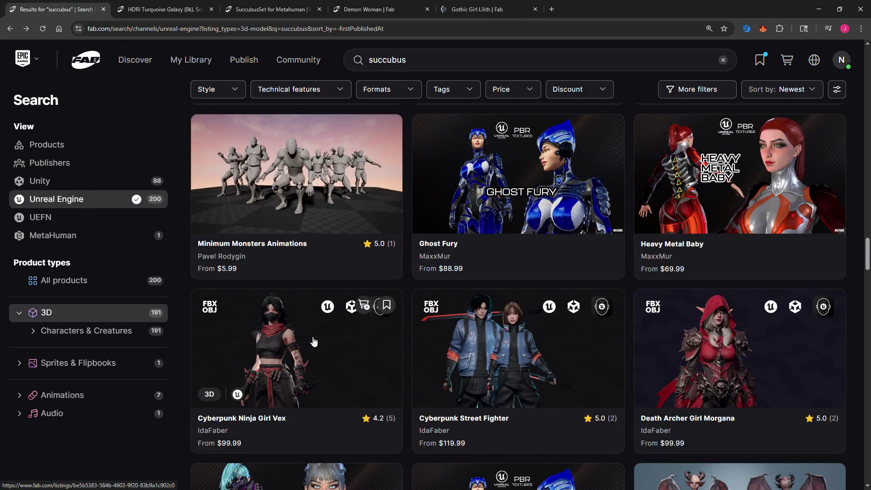
pyautogui.scroll(-5, 313, 341)
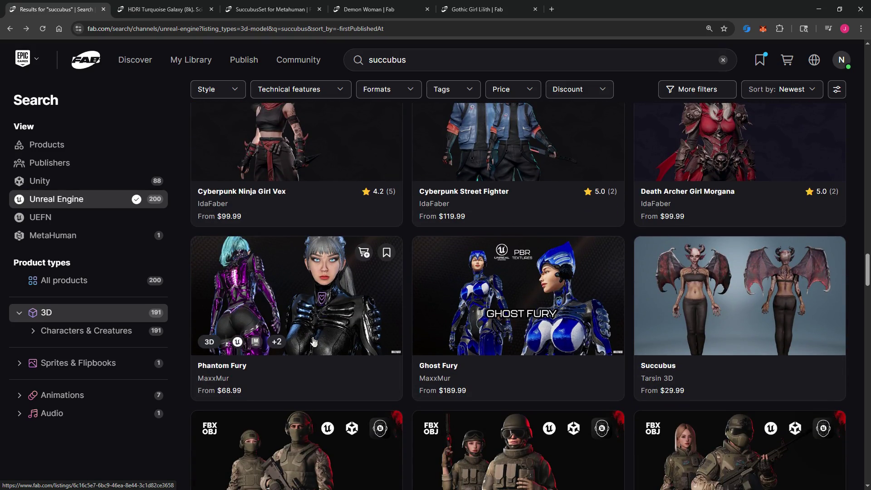
pyautogui.scroll(-8, 313, 341)
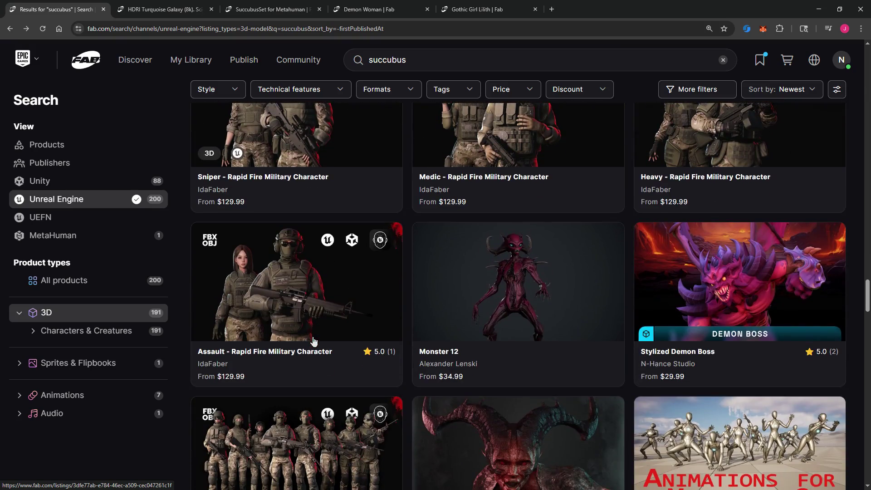
pyautogui.scroll(-4, 313, 341)
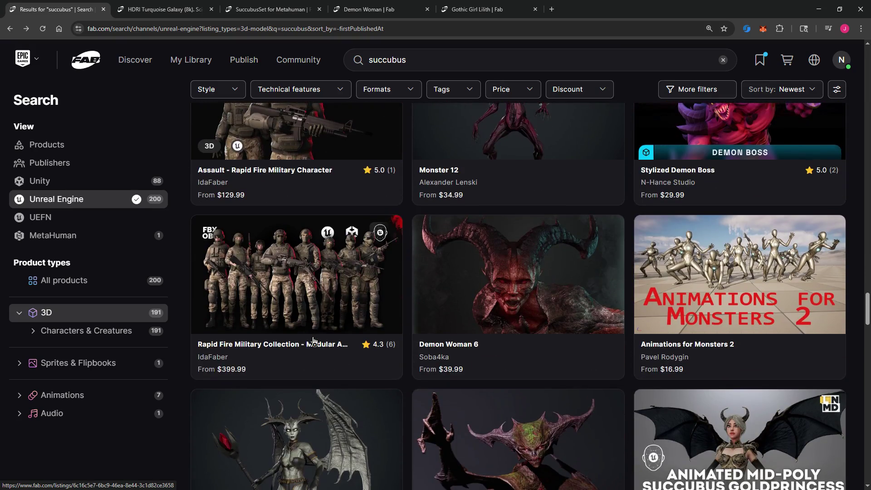
pyautogui.scroll(-3, 313, 341)
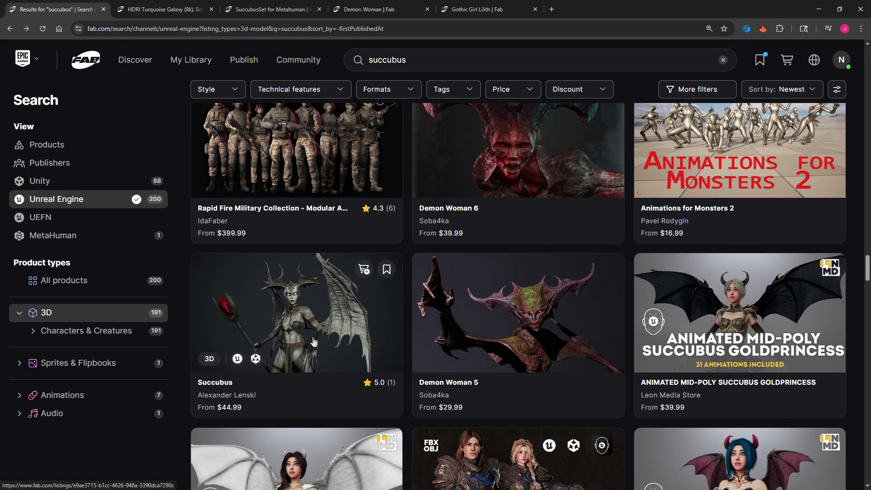
pyautogui.rightClick(301, 313)
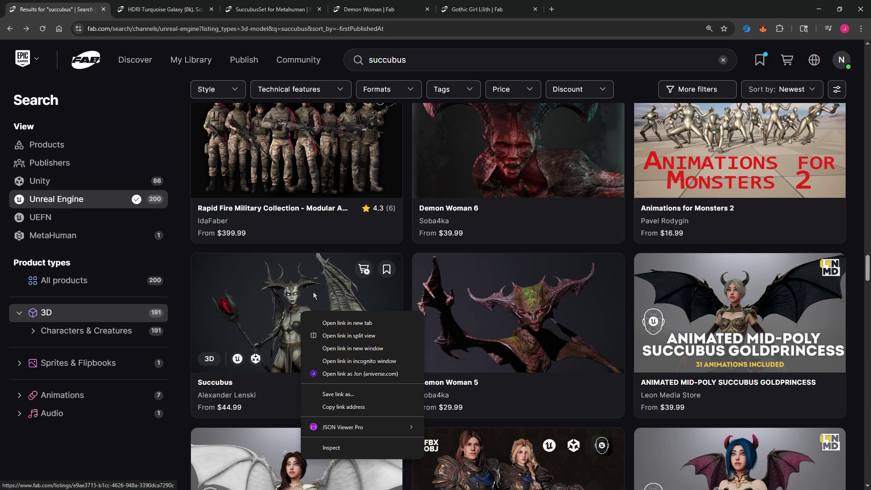
pyautogui.click(334, 324)
# Step: Sort the succubus search results by Relevance
pyautogui.scroll(-6, 383, 312)
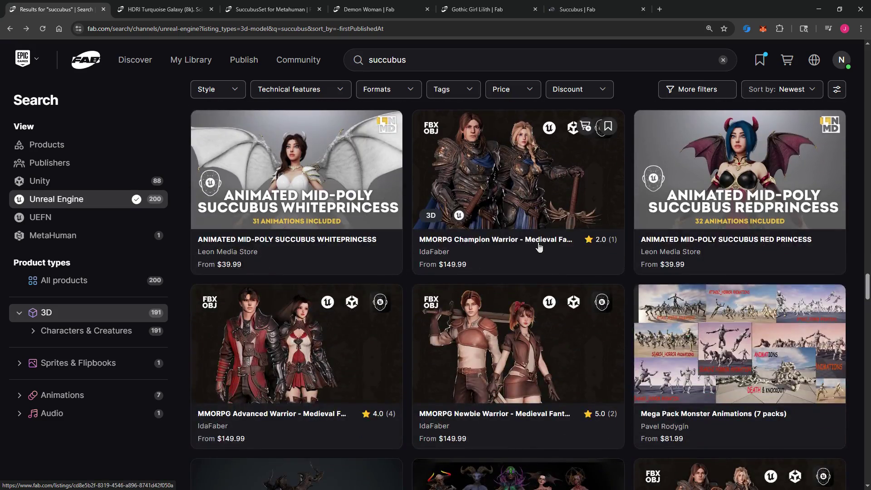
pyautogui.click(792, 90)
pyautogui.click(789, 142)
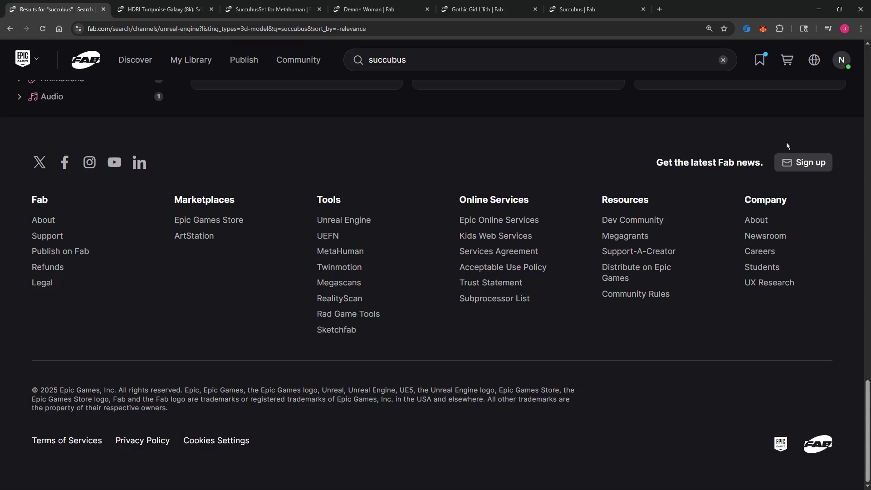
pyautogui.scroll(3, 460, 238)
pyautogui.scroll(15, 459, 239)
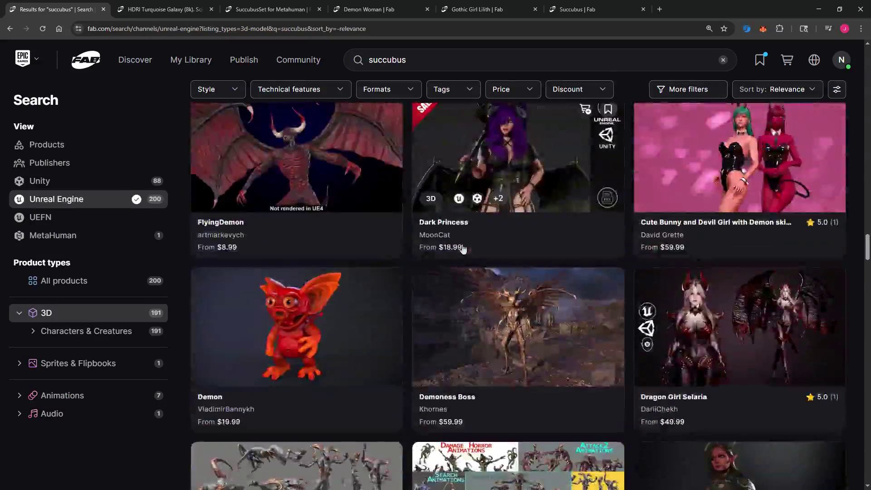
pyautogui.scroll(10, 477, 252)
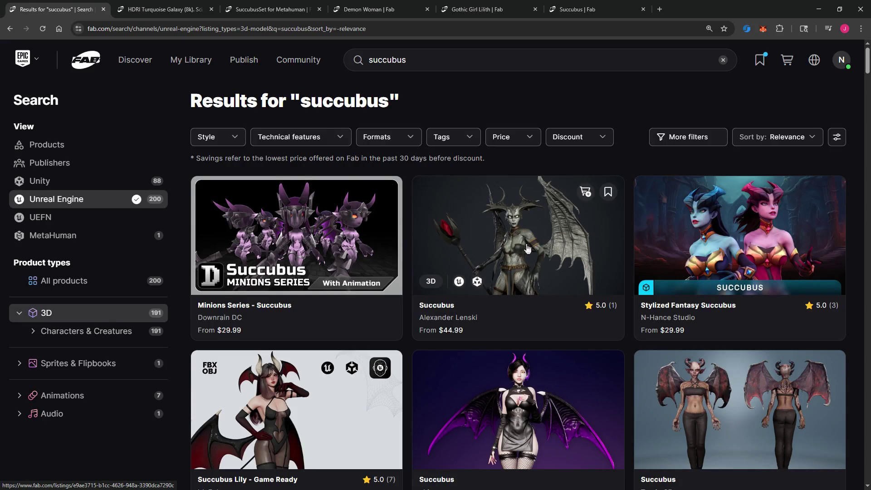
pyautogui.scroll(-2, 528, 248)
# Step: View the Succubus gallery's red, grey and blue succubi render and grey crowd scene
pyautogui.click(590, 9)
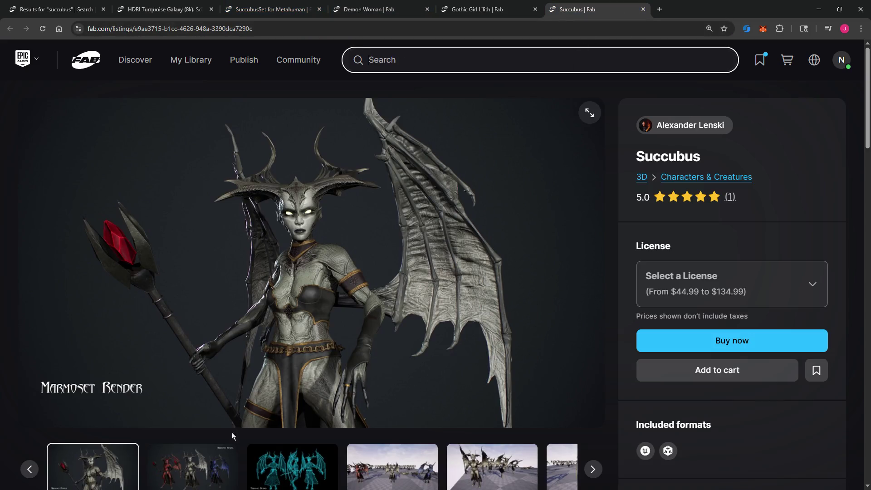
pyautogui.click(216, 460)
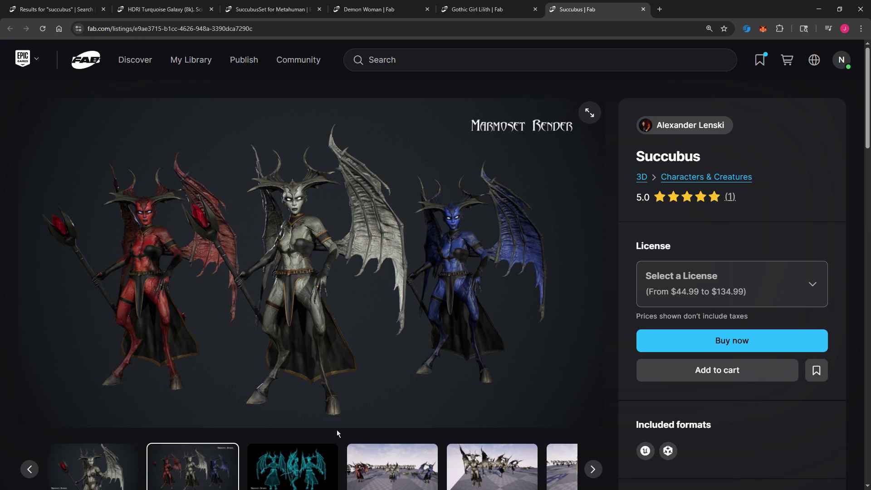
pyautogui.click(370, 9)
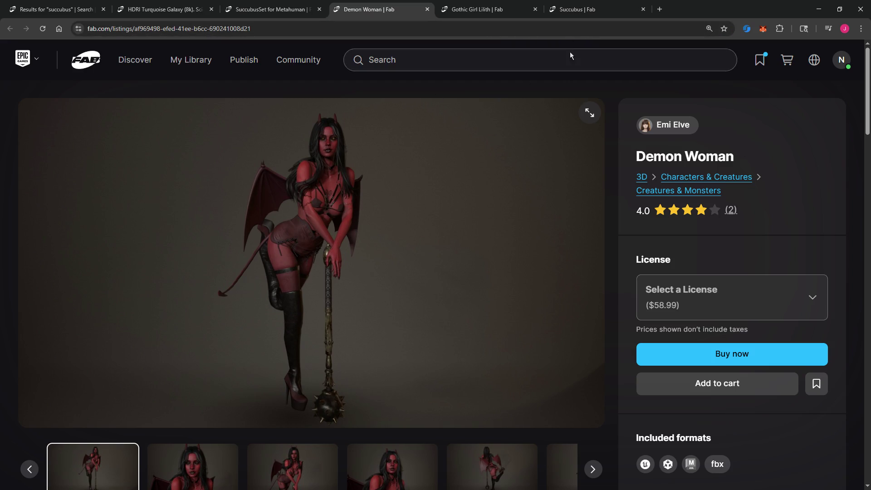
pyautogui.click(583, 13)
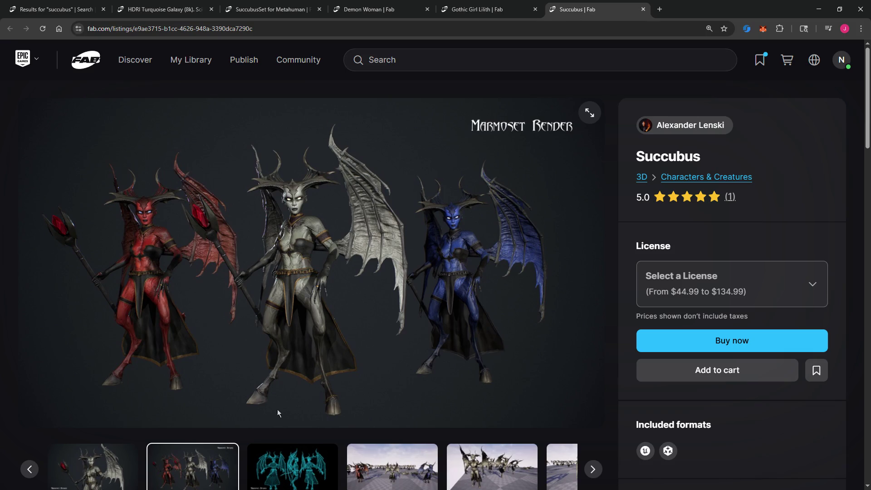
pyautogui.click(393, 466)
pyautogui.click(392, 467)
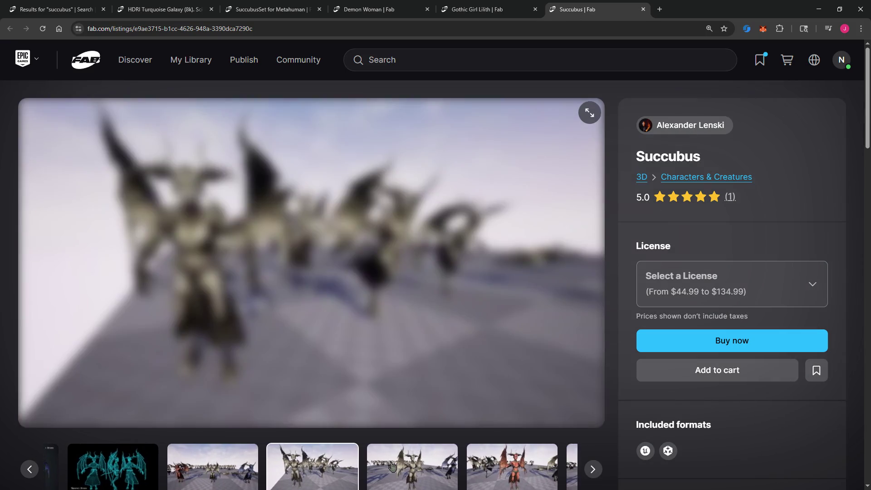
# Step: Close the Succubus listing and scroll the succubus search results
pyautogui.click(644, 9)
pyautogui.click(64, 10)
pyautogui.scroll(-4, 530, 269)
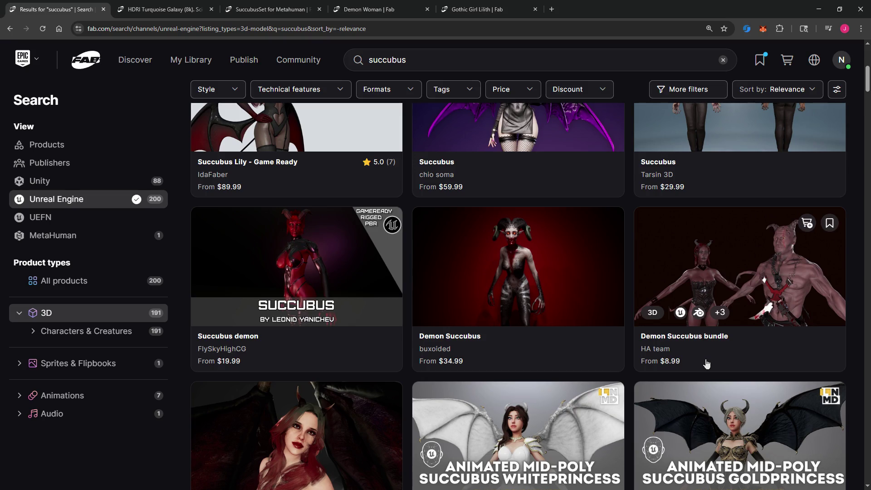
# Step: Open Succubus demon, Succubus Female (Modular) and Cosmo Succubus Girl in new tabs, then view Succubus demon
pyautogui.rightClick(298, 256)
pyautogui.click(318, 266)
pyautogui.scroll(-2, 485, 288)
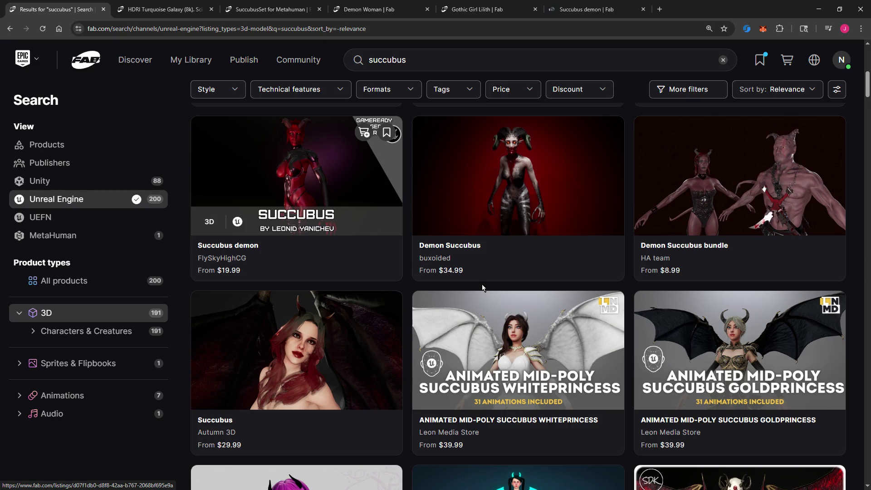
pyautogui.scroll(-7, 483, 288)
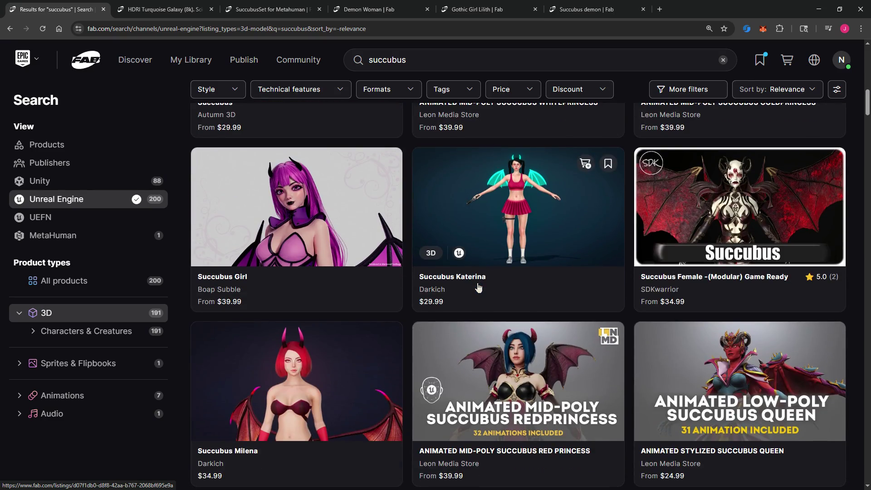
pyautogui.rightClick(712, 194)
pyautogui.click(744, 202)
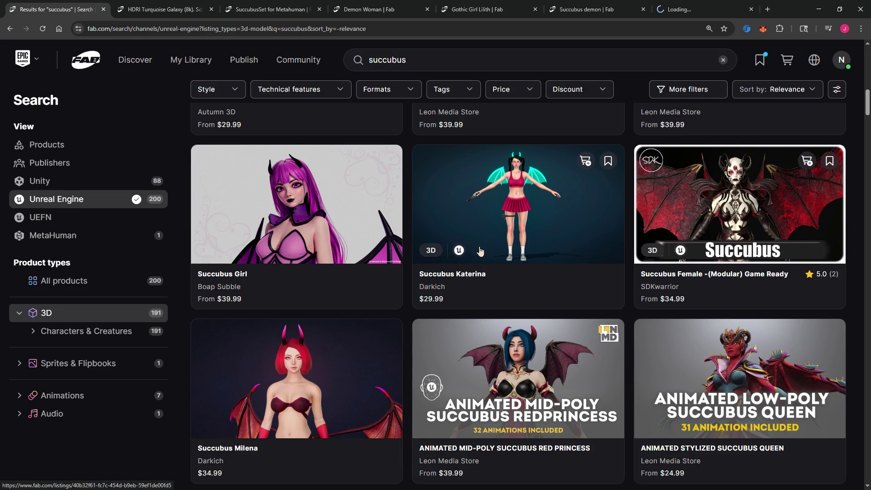
pyautogui.scroll(-11, 480, 251)
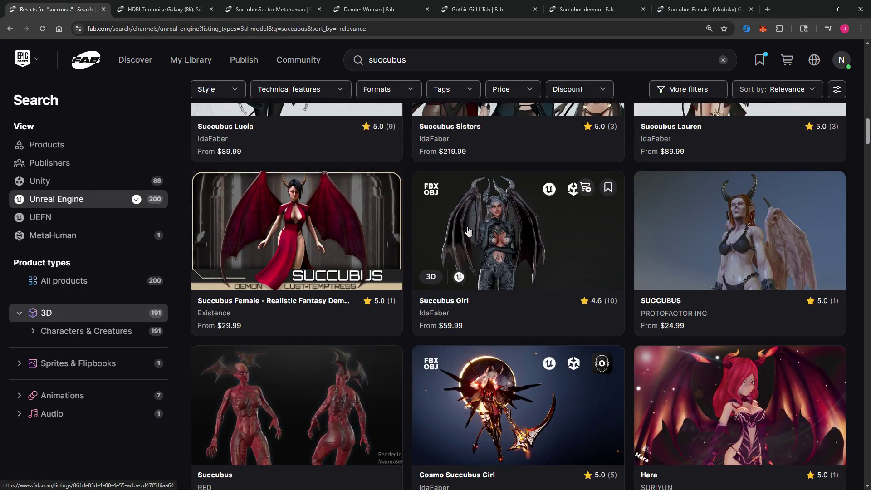
pyautogui.scroll(-4, 496, 228)
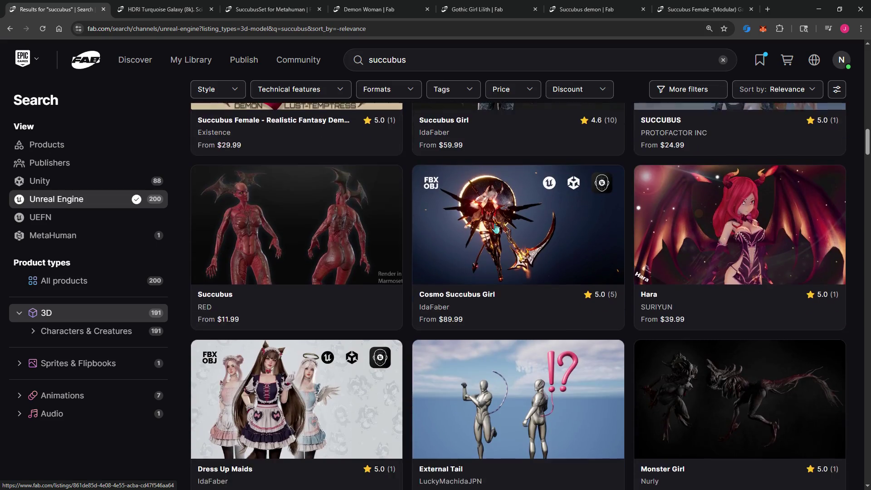
pyautogui.rightClick(498, 207)
pyautogui.click(517, 214)
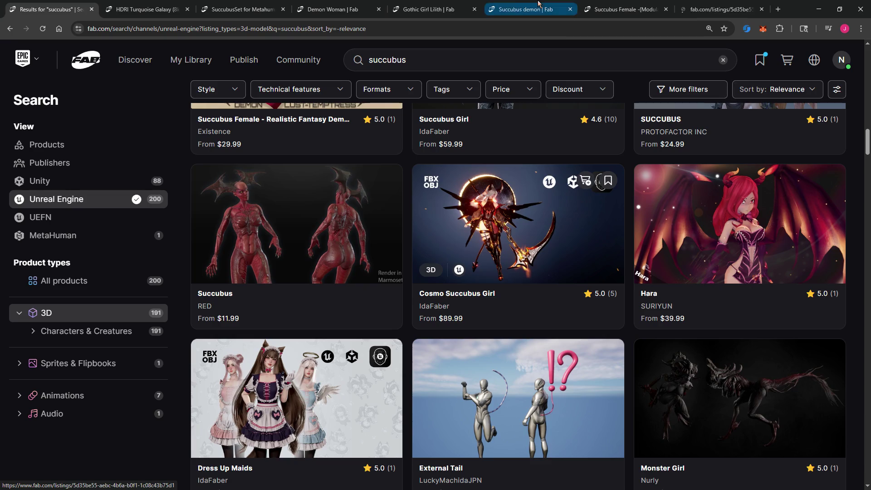
pyautogui.click(550, 9)
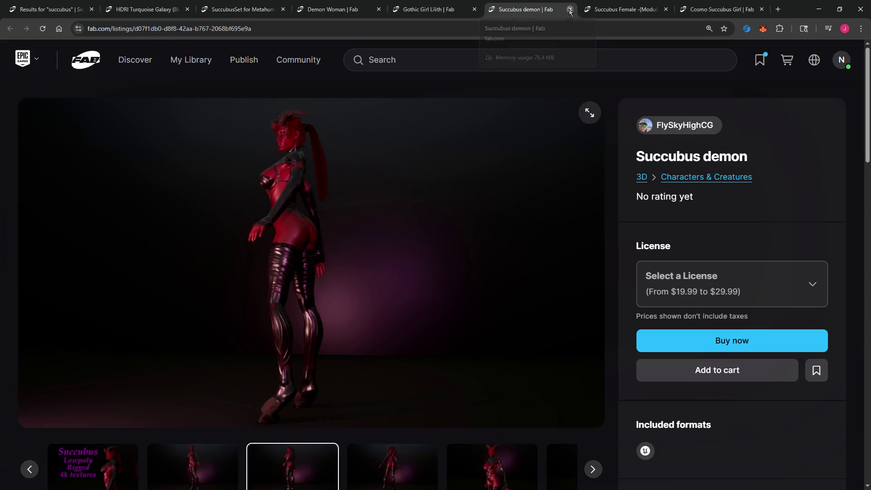
# Step: Close Succubus demon and view Succubus Female's first gallery images, red wings and green wireframe
pyautogui.click(570, 9)
pyautogui.click(218, 467)
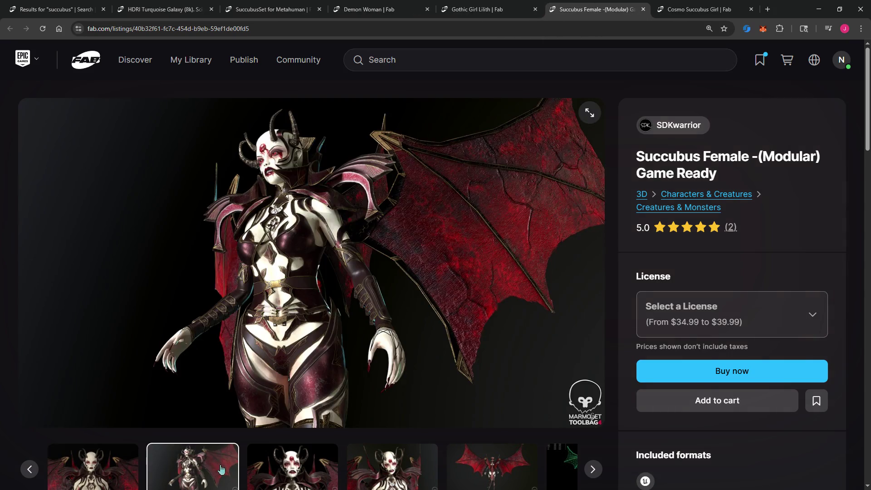
pyautogui.click(262, 474)
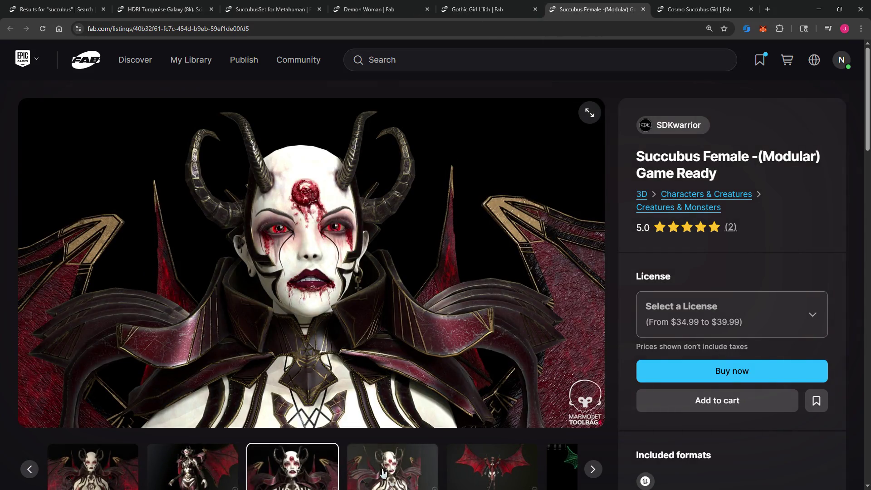
pyautogui.click(383, 471)
pyautogui.click(402, 471)
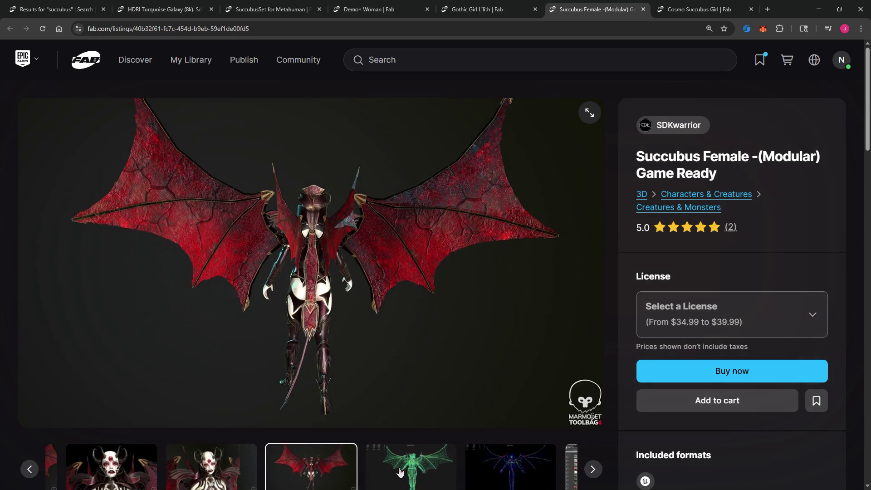
pyautogui.click(399, 464)
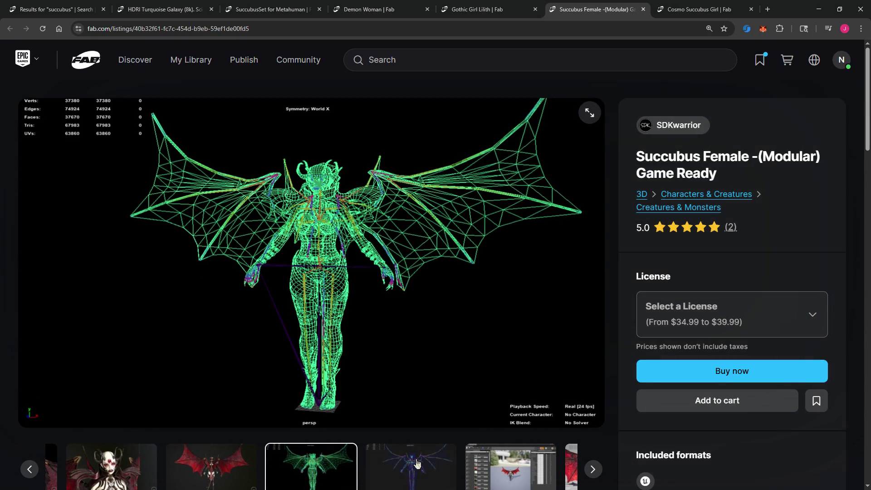
# Step: Finish the Succubus Female gallery, close it, and show Cosmo Succubus Girl's Easy Color Change image
pyautogui.click(399, 462)
pyautogui.click(472, 466)
pyautogui.click(472, 466)
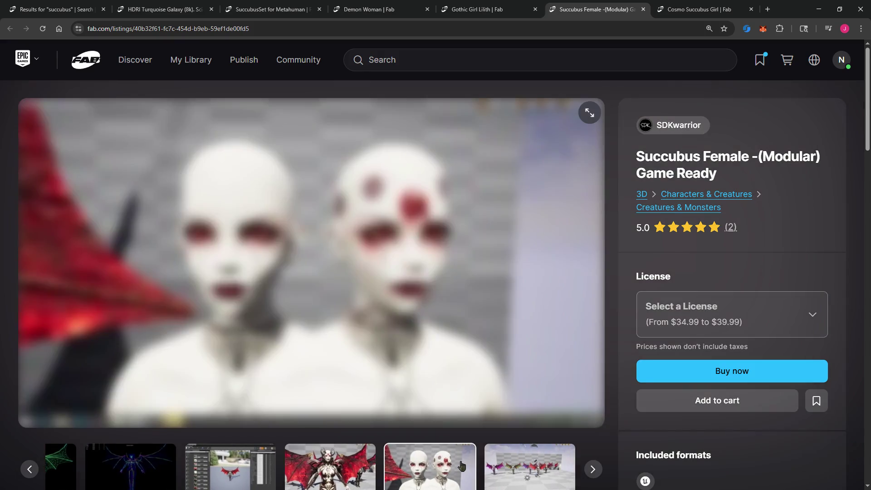
pyautogui.click(490, 466)
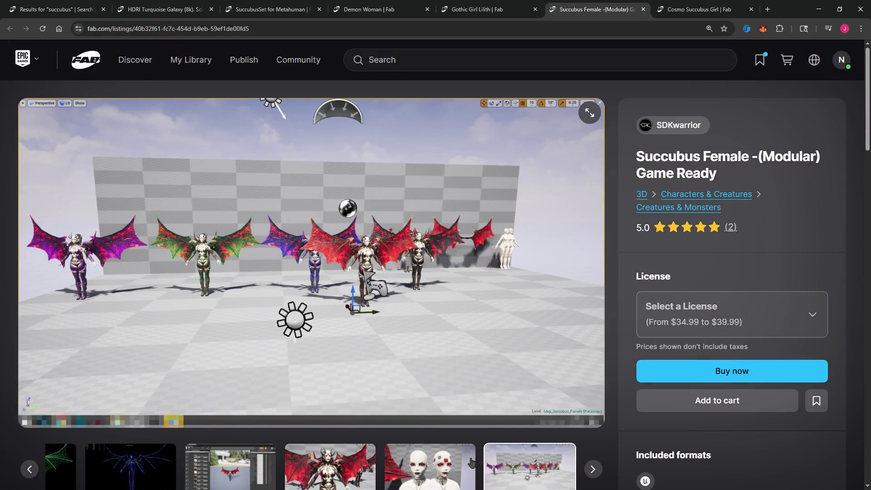
pyautogui.click(593, 469)
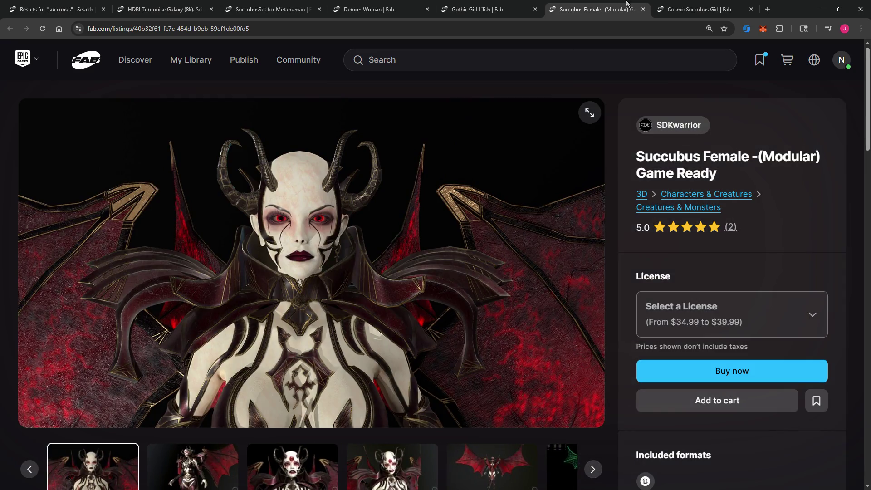
pyautogui.click(644, 9)
pyautogui.click(203, 484)
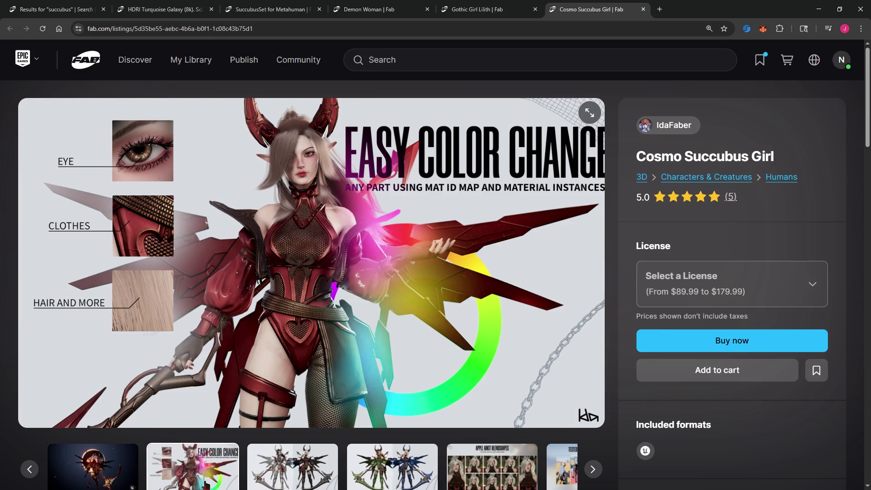
# Step: Browse Cosmo Succubus Girl images: colour variants, ARKit blendshapes, ALSV4 and Modular Parts full screen
pyautogui.click(285, 474)
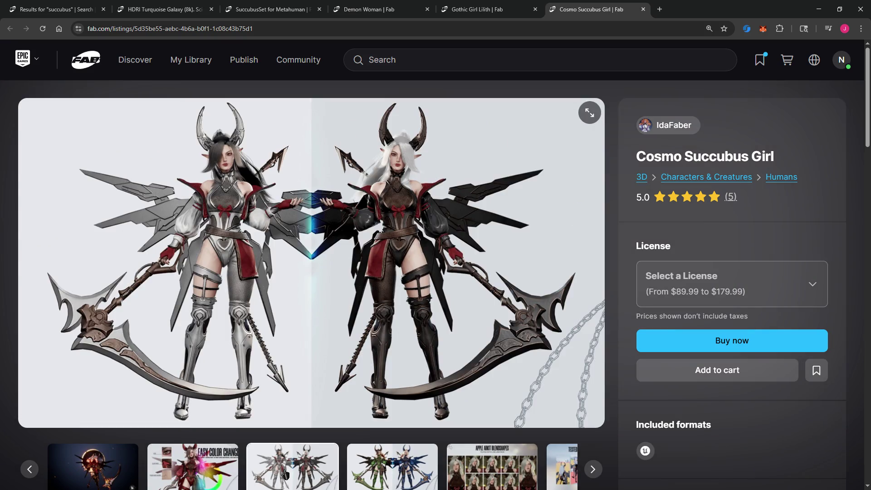
pyautogui.click(369, 468)
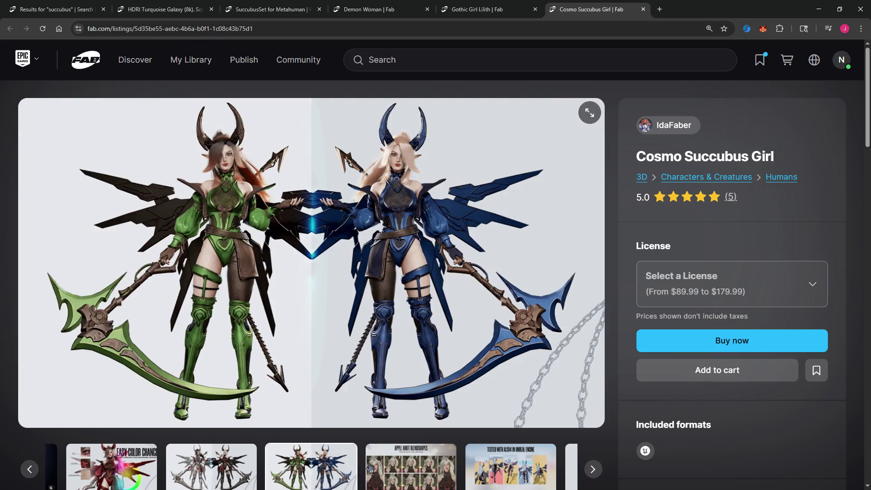
pyautogui.click(382, 470)
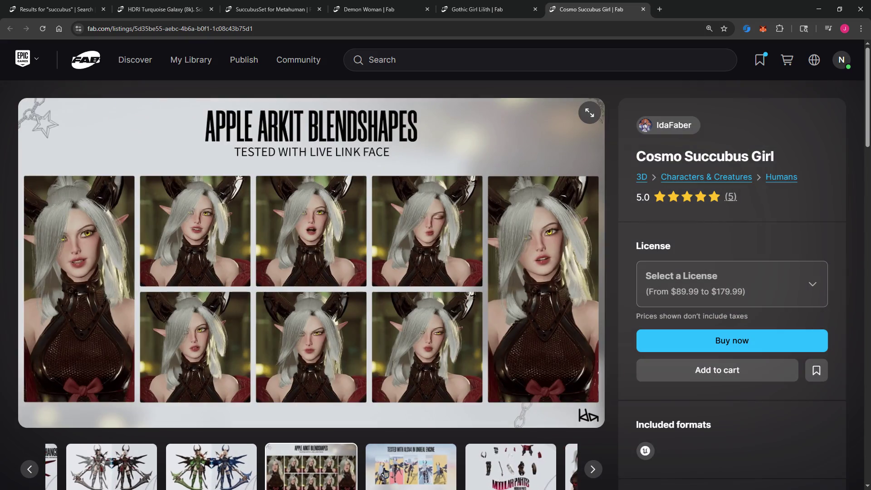
pyautogui.click(383, 460)
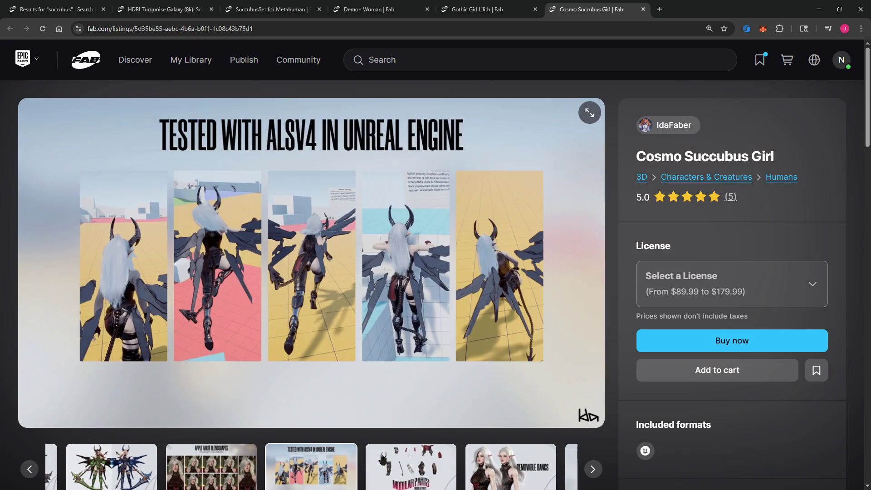
pyautogui.click(382, 459)
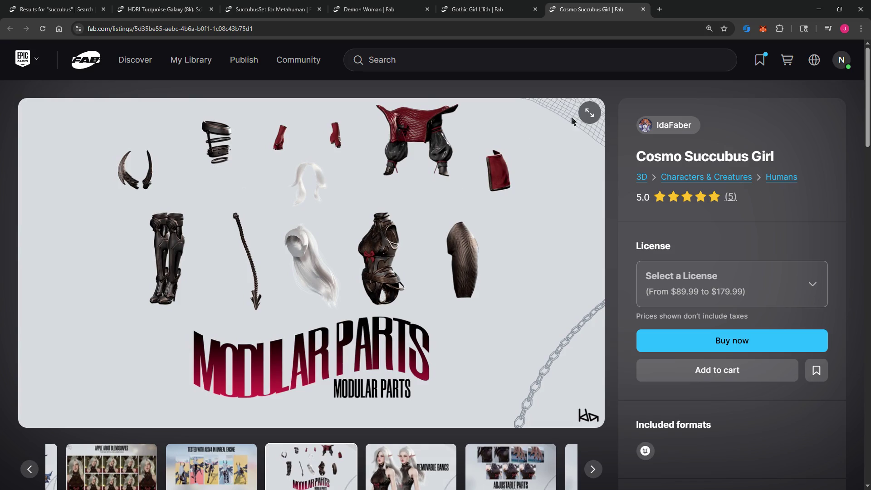
pyautogui.click(589, 113)
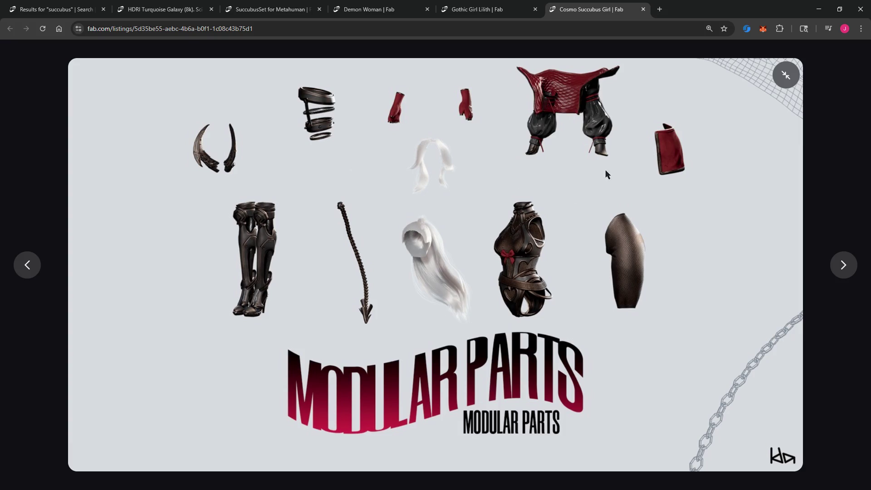
pyautogui.click(786, 75)
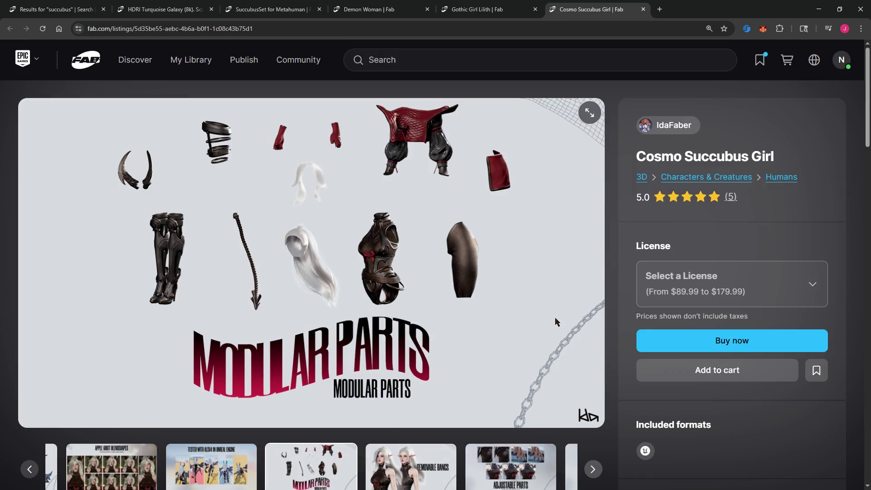
# Step: Step through full-screen slides from Removable Bangs to the chest and bow close-up, then return to results
pyautogui.click(589, 113)
pyautogui.click(854, 272)
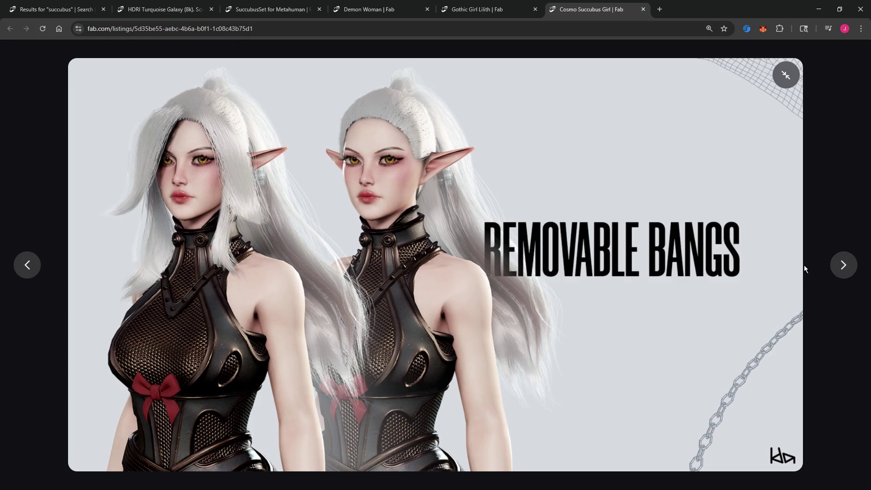
pyautogui.click(847, 265)
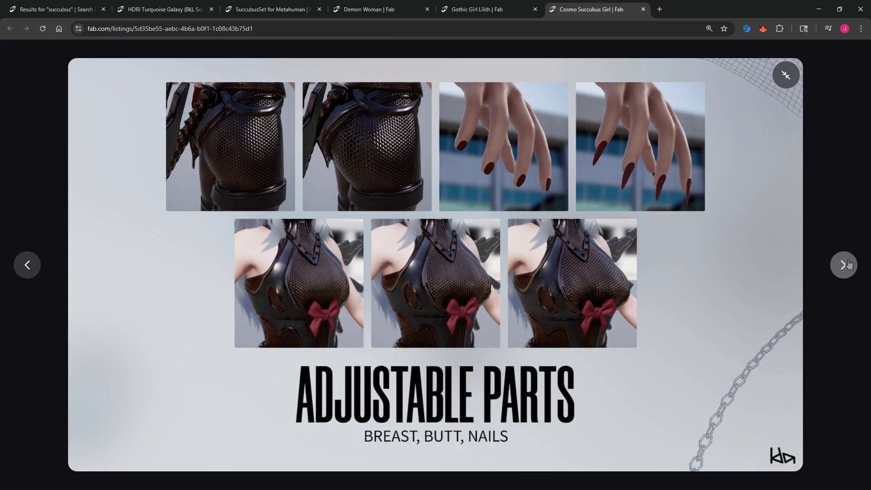
pyautogui.click(850, 264)
pyautogui.click(849, 265)
pyautogui.click(850, 264)
pyautogui.click(849, 264)
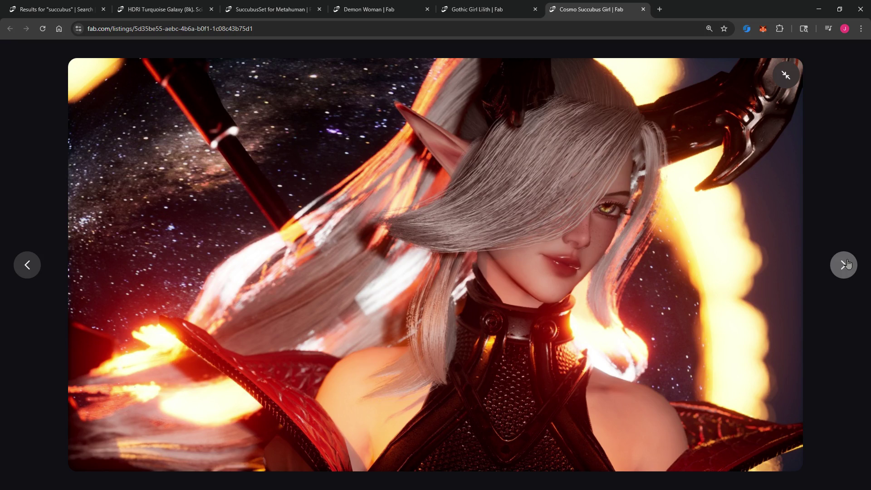
pyautogui.click(848, 264)
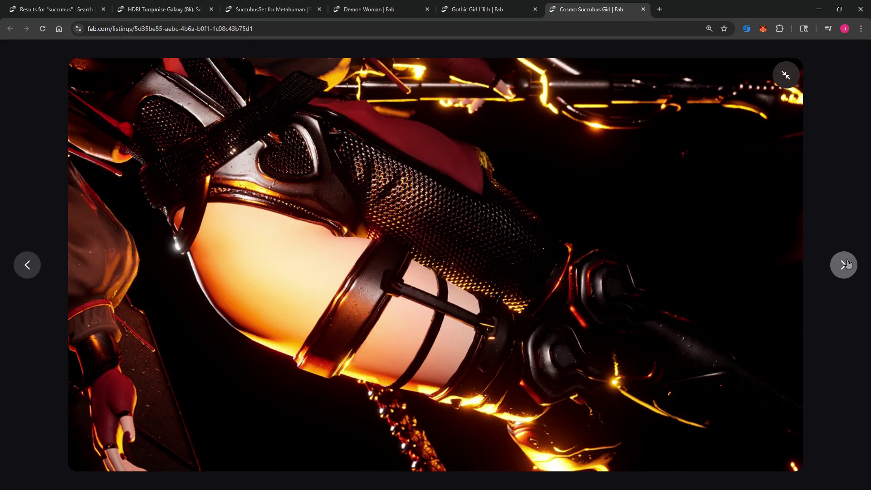
pyautogui.click(845, 265)
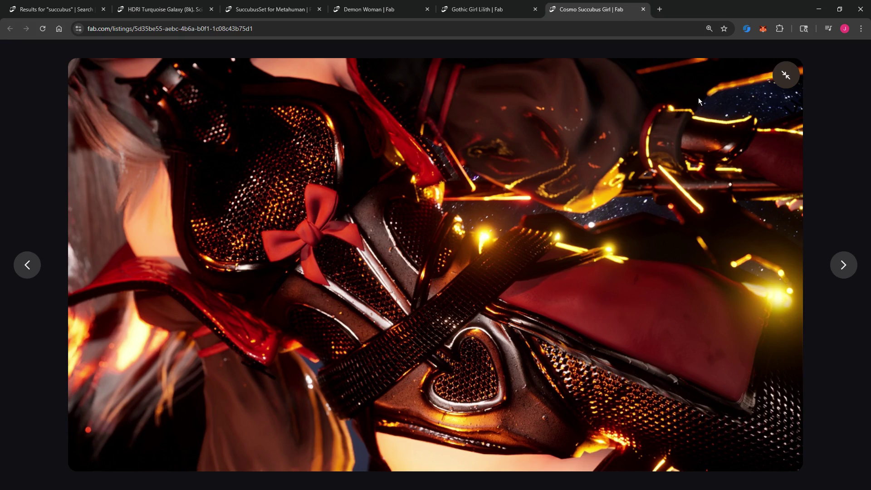
pyautogui.click(53, 9)
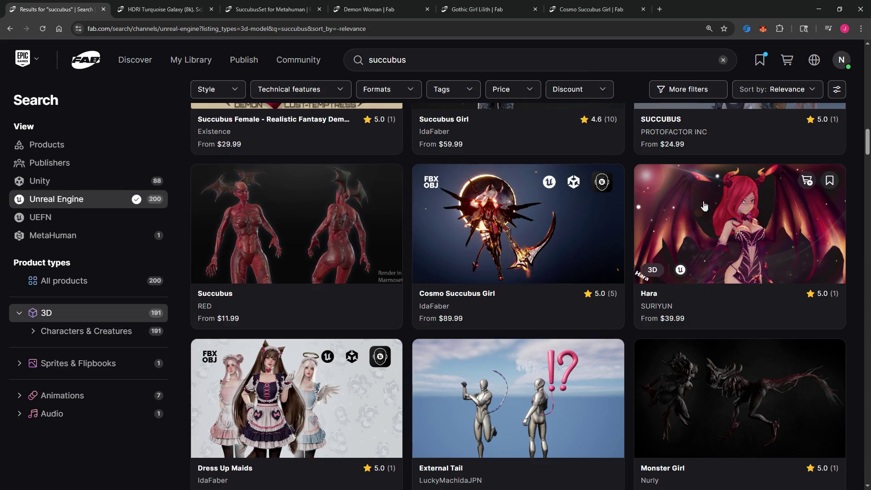
pyautogui.scroll(-5, 633, 151)
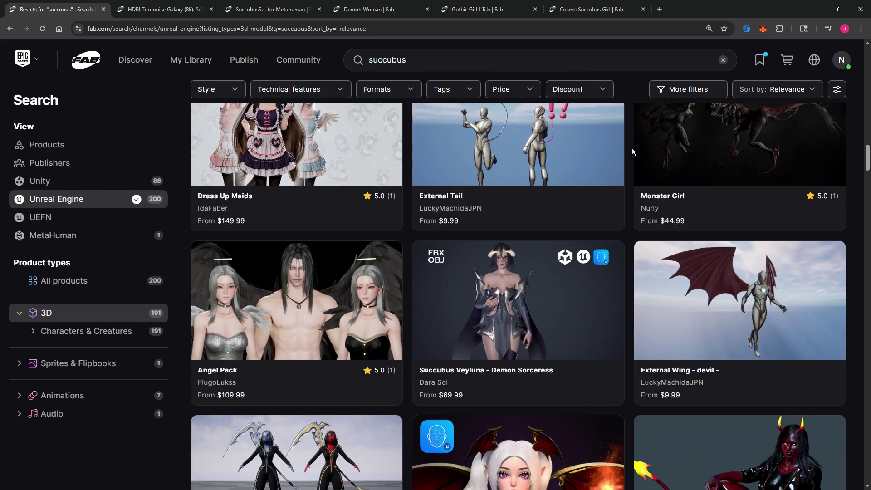
# Step: Scroll past The Devil's Daughter down to the Cosmo Fox Girl / Sci-fi Kitsune ($69.99) row
pyautogui.scroll(-5, 634, 151)
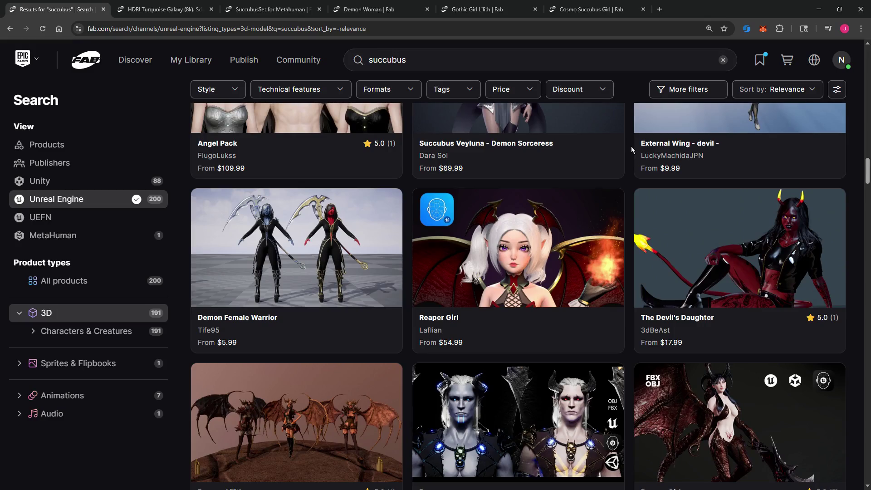
pyautogui.rightClick(713, 236)
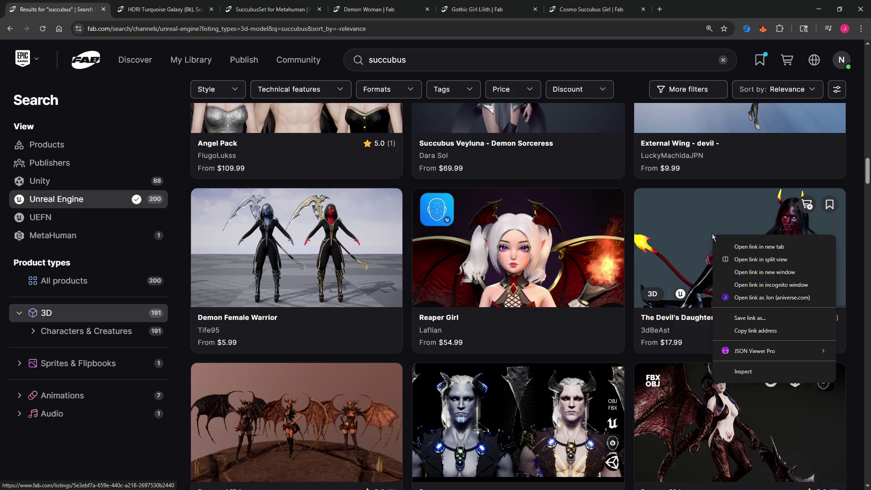
pyautogui.scroll(-10, 203, 347)
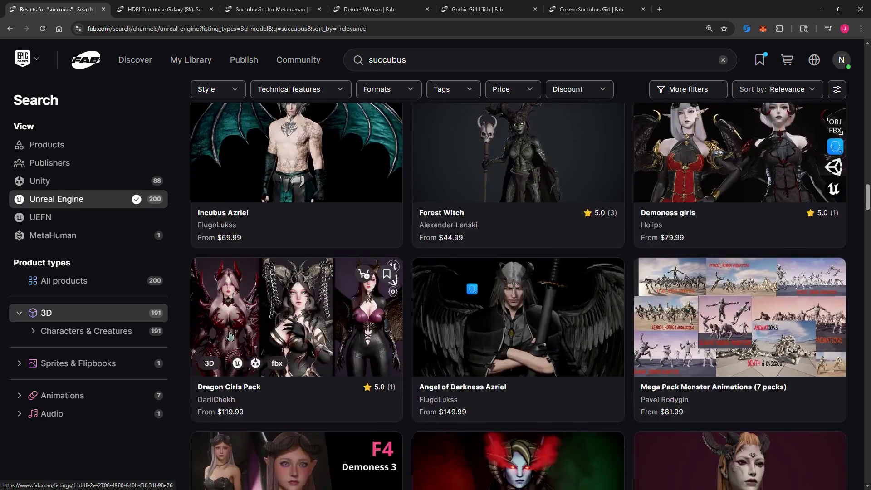
pyautogui.scroll(-4, 229, 336)
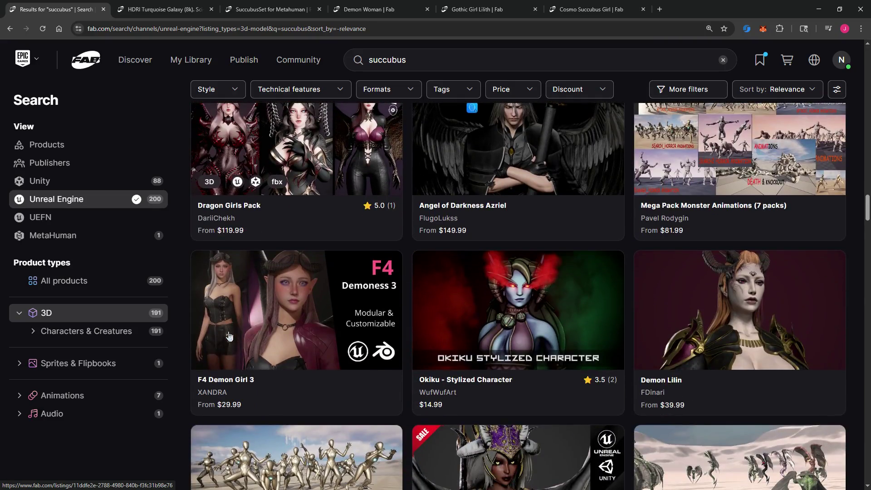
pyautogui.scroll(-7, 229, 335)
pyautogui.scroll(-4, 229, 336)
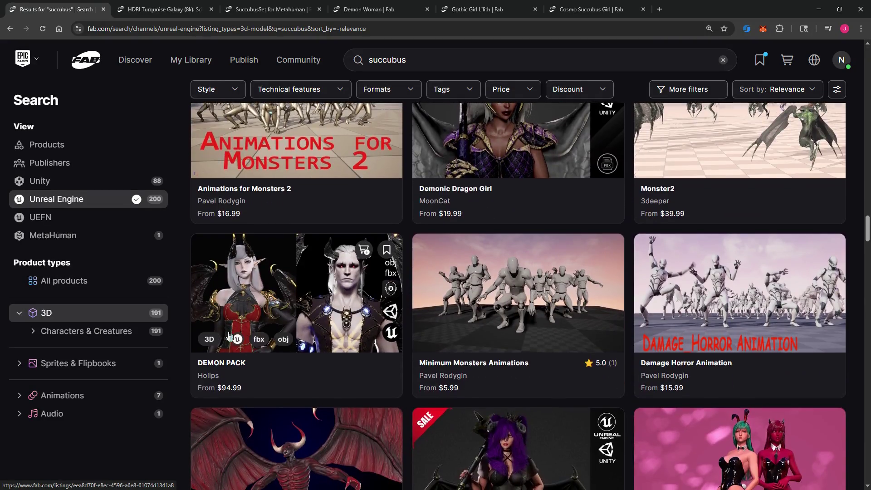
pyautogui.scroll(-4, 229, 336)
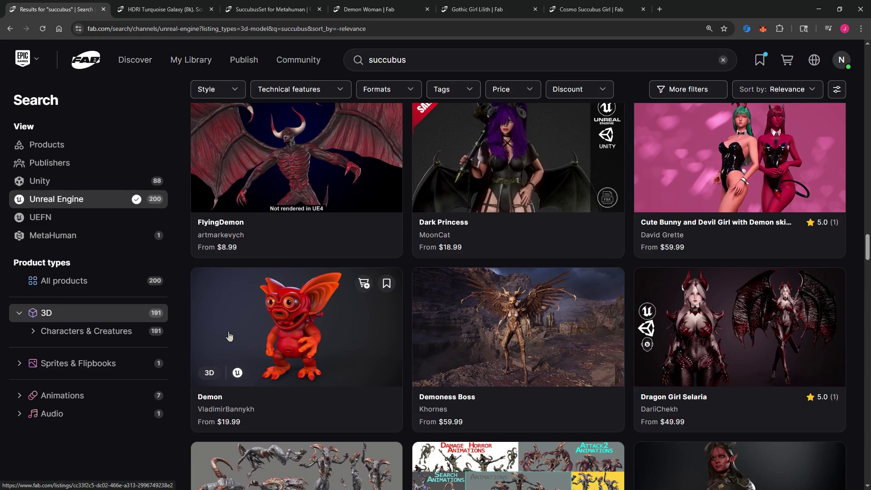
pyautogui.scroll(-3, 229, 336)
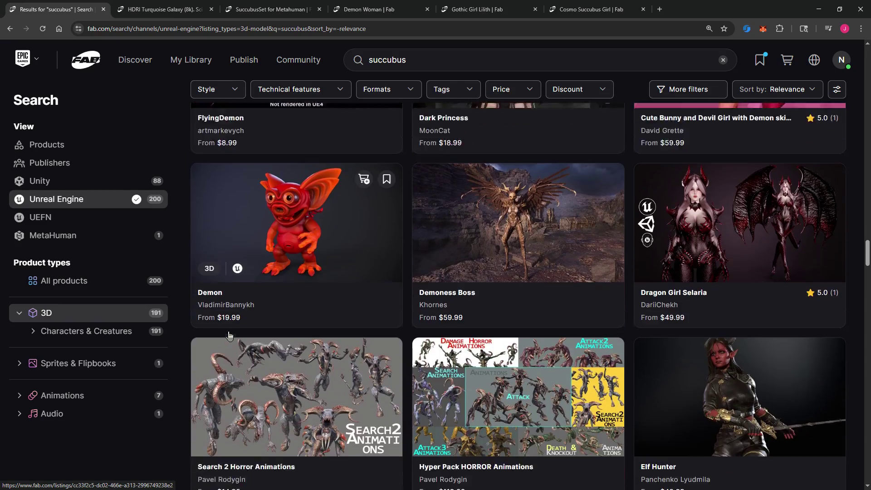
pyautogui.scroll(-4, 229, 336)
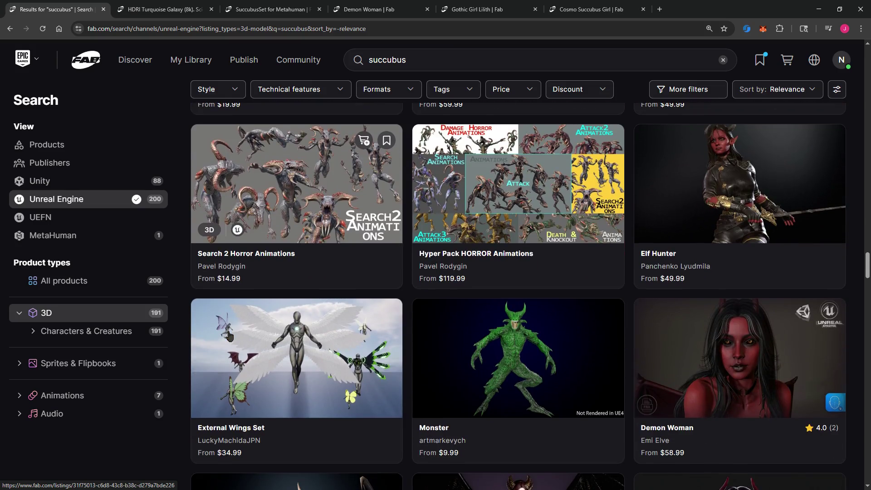
pyautogui.scroll(-3, 229, 335)
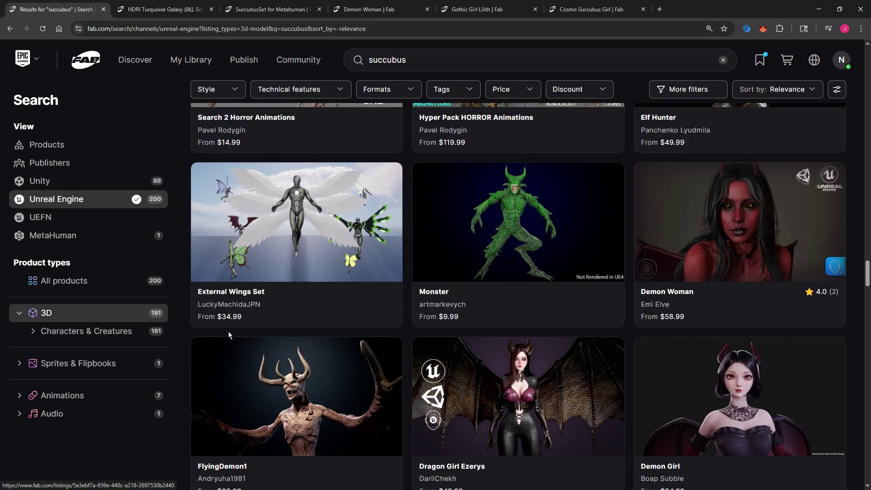
pyautogui.scroll(-4, 229, 336)
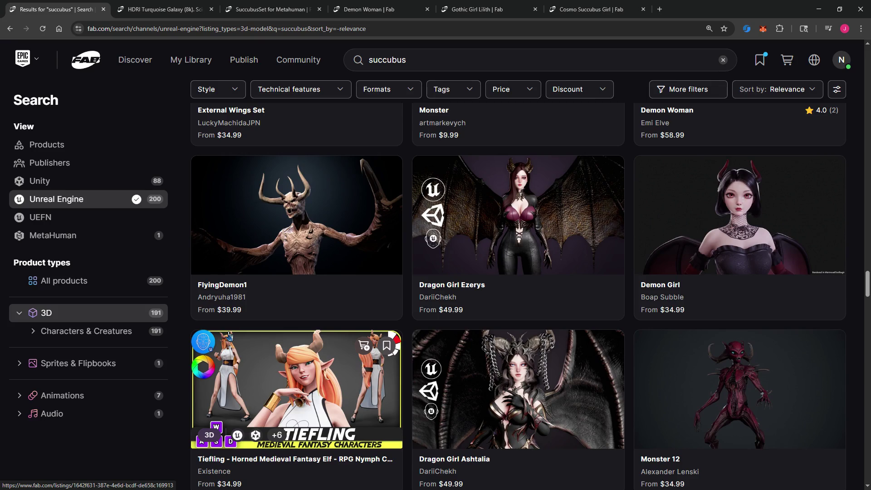
pyautogui.scroll(-8, 229, 335)
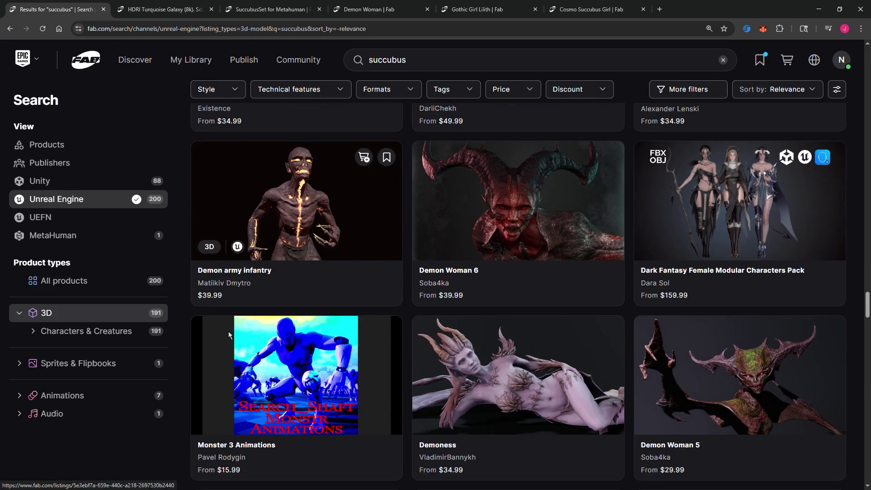
pyautogui.scroll(-7, 229, 336)
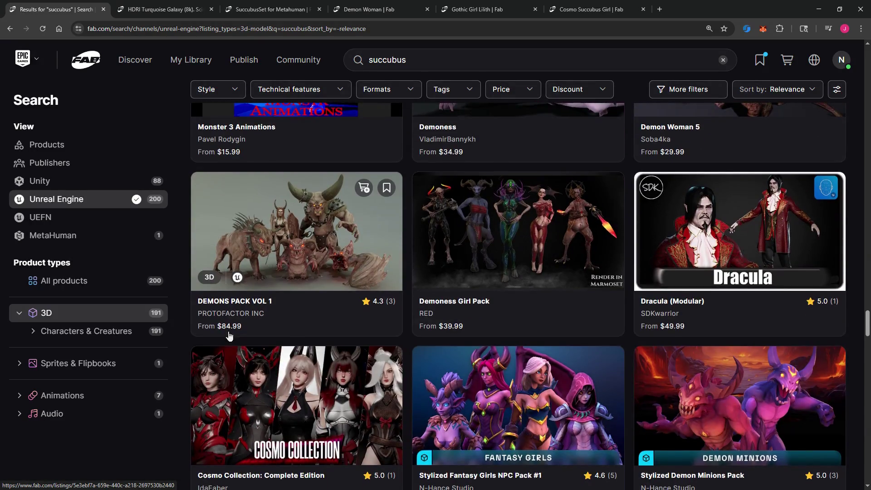
pyautogui.scroll(-16, 229, 336)
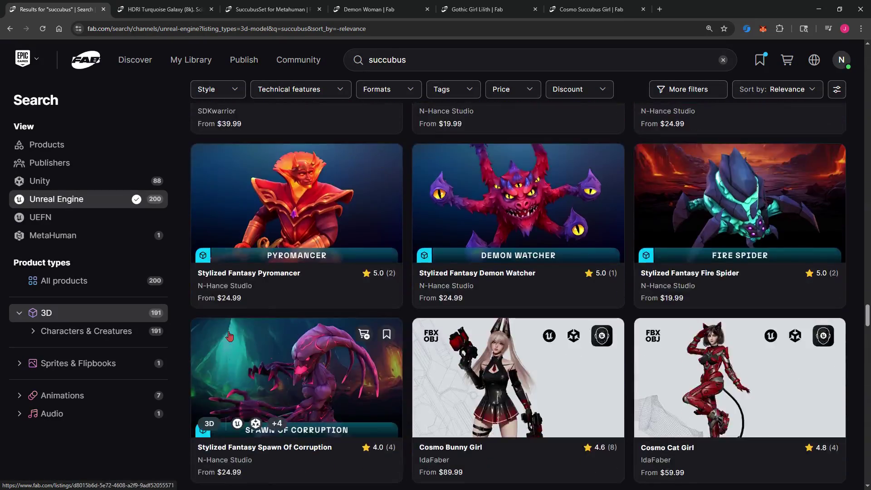
pyautogui.scroll(-14, 229, 336)
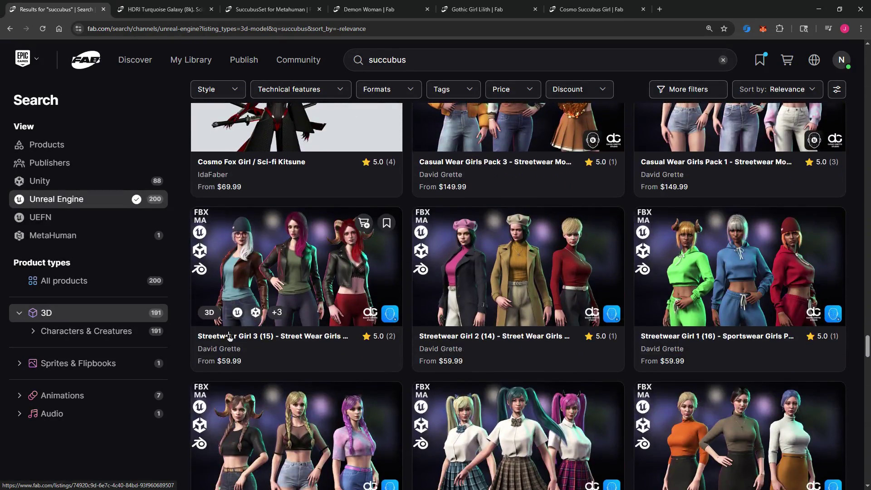
pyautogui.scroll(4, 229, 336)
pyautogui.scroll(-4, 229, 336)
pyautogui.scroll(2, 230, 336)
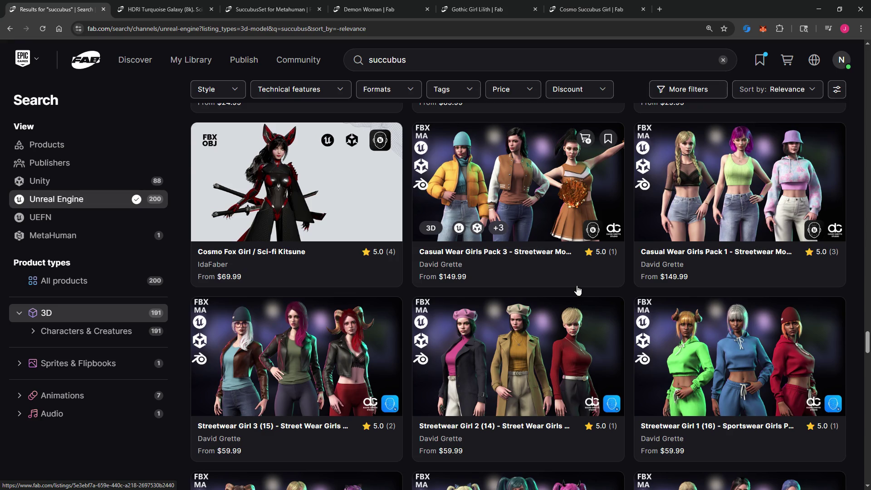
# Step: Scroll down to the MMORPG Warriors row and open IdaFaber's Stellar Rogue listing in a new tab
pyautogui.scroll(-4, 548, 285)
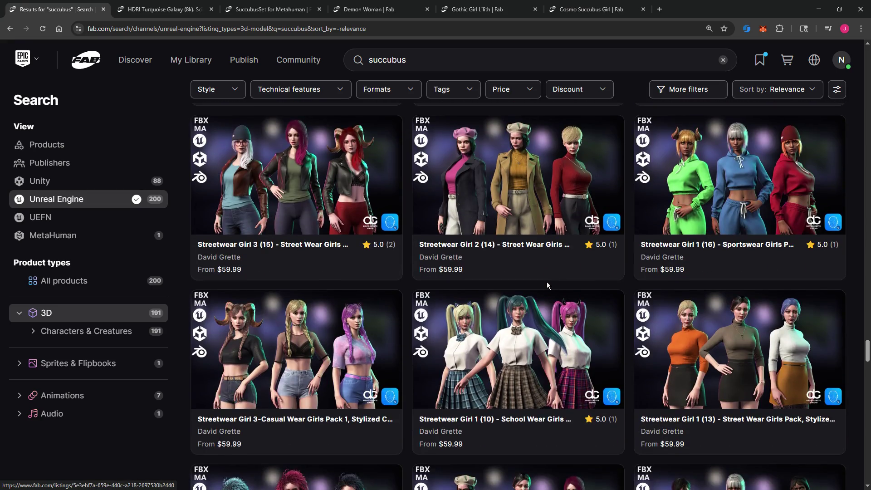
pyautogui.scroll(-6, 548, 285)
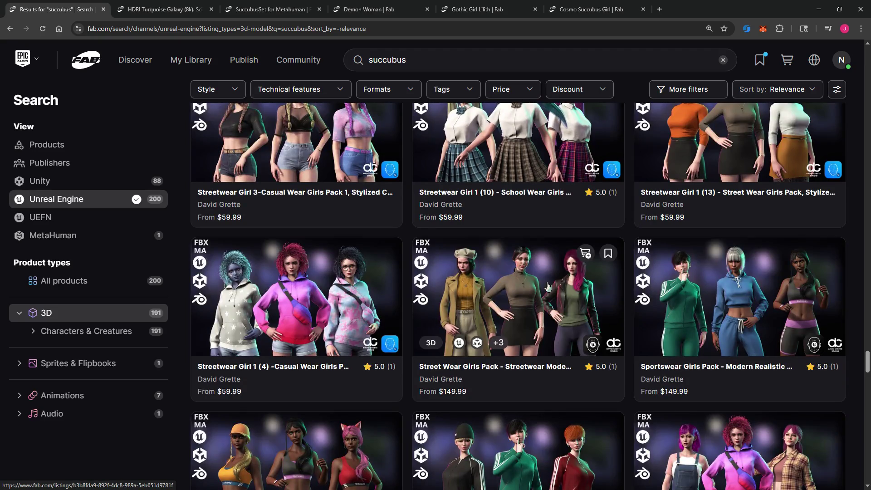
pyautogui.scroll(-6, 547, 285)
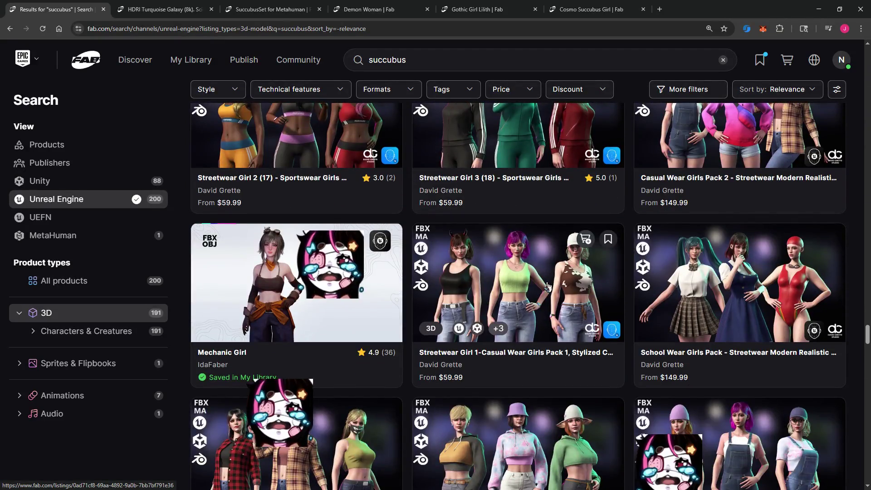
pyautogui.scroll(-3, 548, 285)
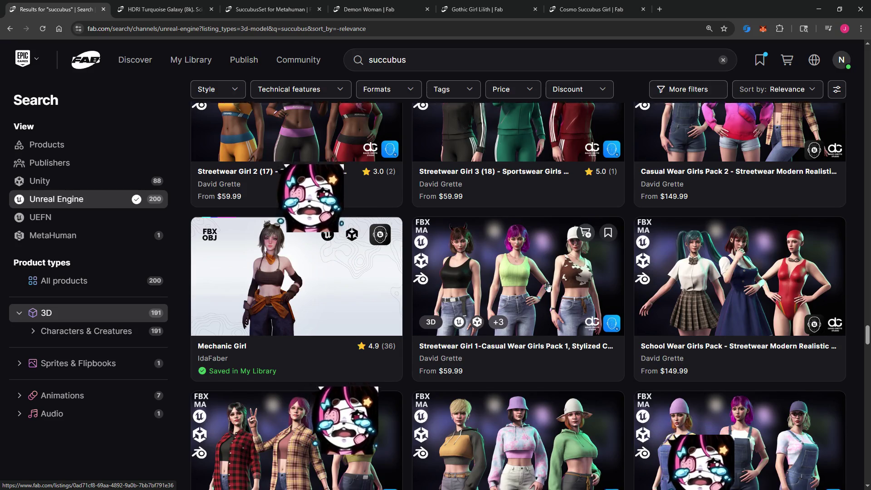
pyautogui.scroll(-4, 548, 285)
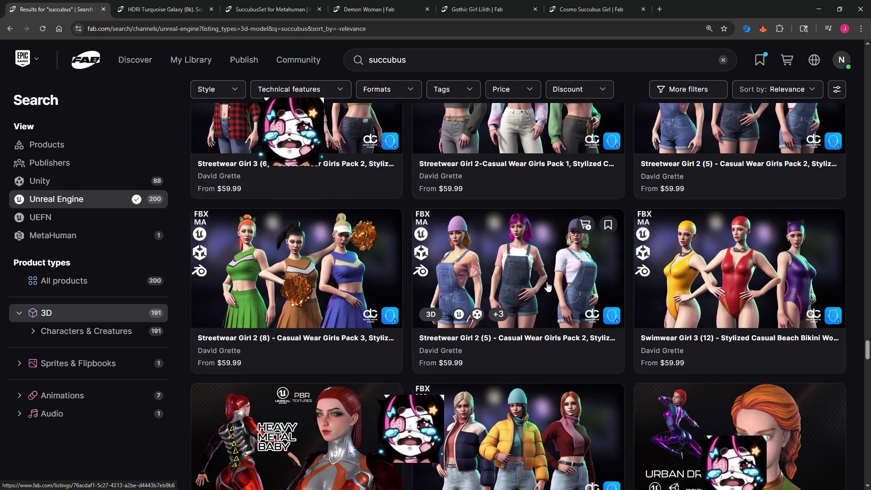
pyautogui.scroll(-2, 548, 285)
pyautogui.scroll(-2, 548, 287)
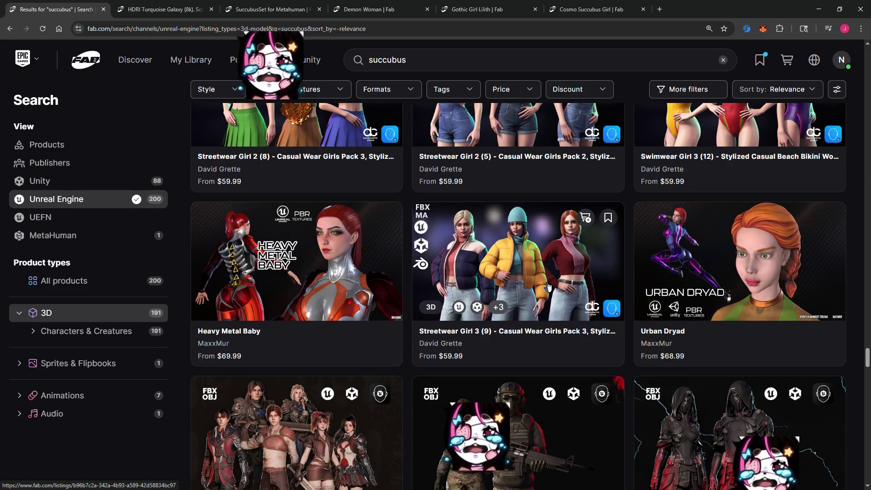
pyautogui.scroll(-3, 548, 287)
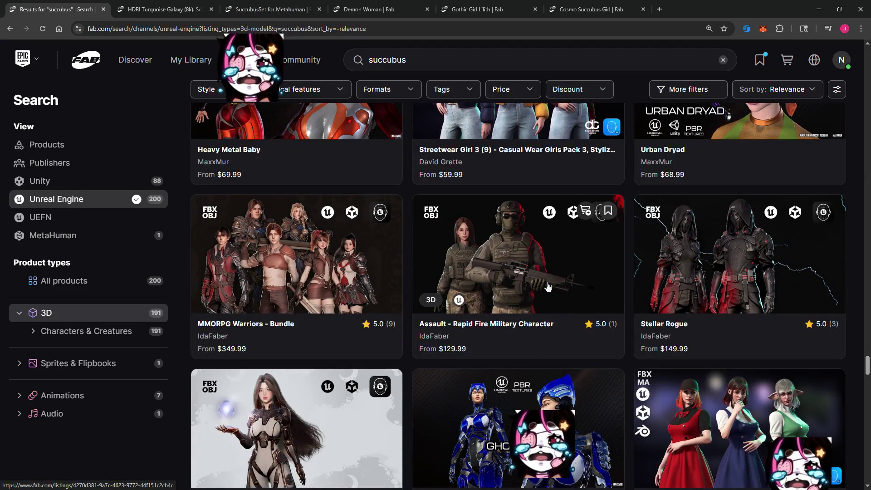
pyautogui.rightClick(692, 255)
pyautogui.click(692, 255)
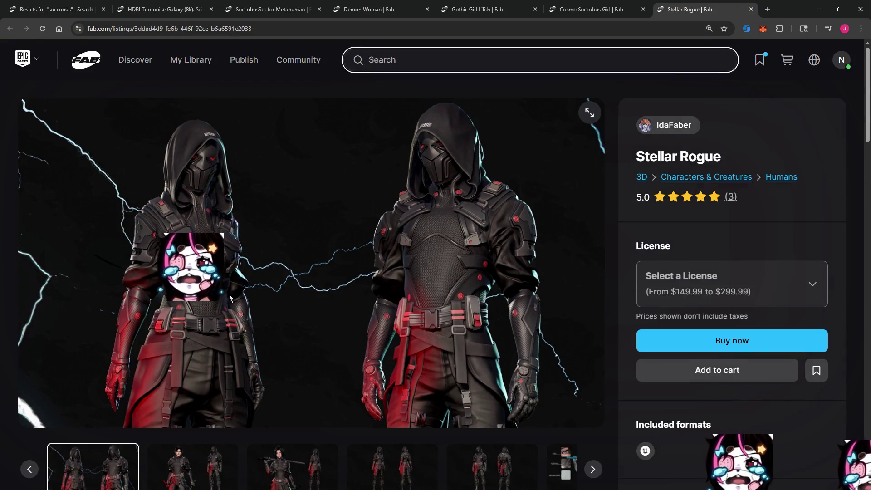
# Step: Show the Stellar Rogue main image of two hooded, masked figures full screen
pyautogui.rightClick(389, 216)
pyautogui.click(589, 115)
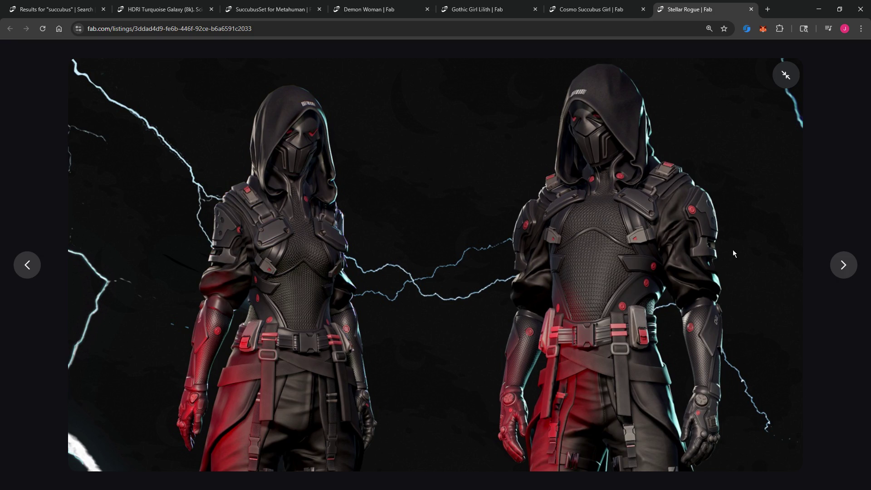
# Step: Advance through Stellar Rogue's rogue renders, Easy Color Change, ARKit blendshapes and modular parts images
pyautogui.click(839, 267)
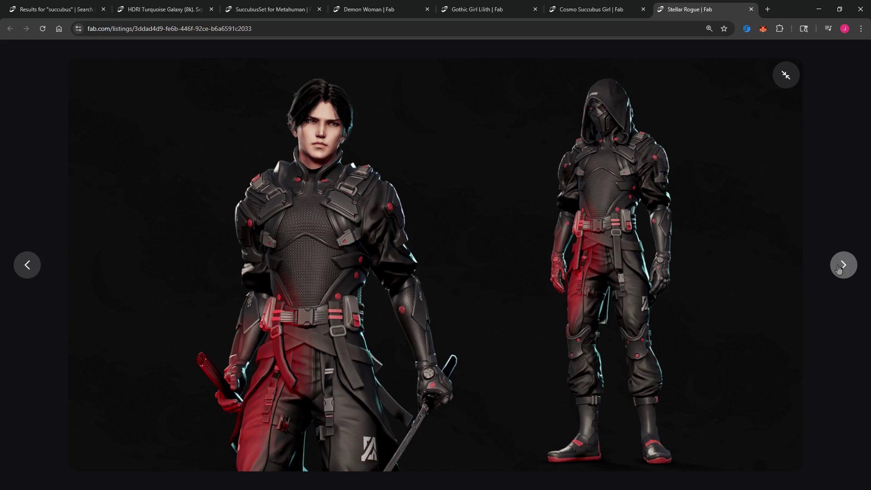
pyautogui.click(840, 268)
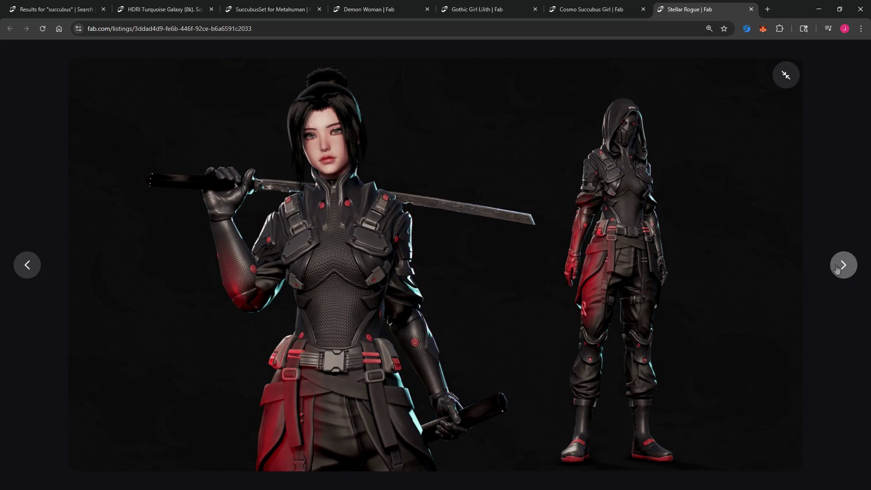
pyautogui.click(838, 267)
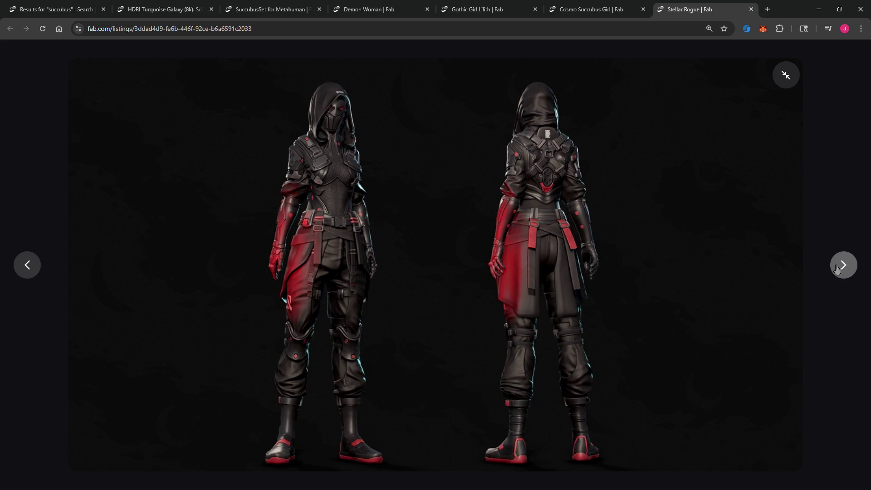
pyautogui.click(837, 269)
pyautogui.click(838, 268)
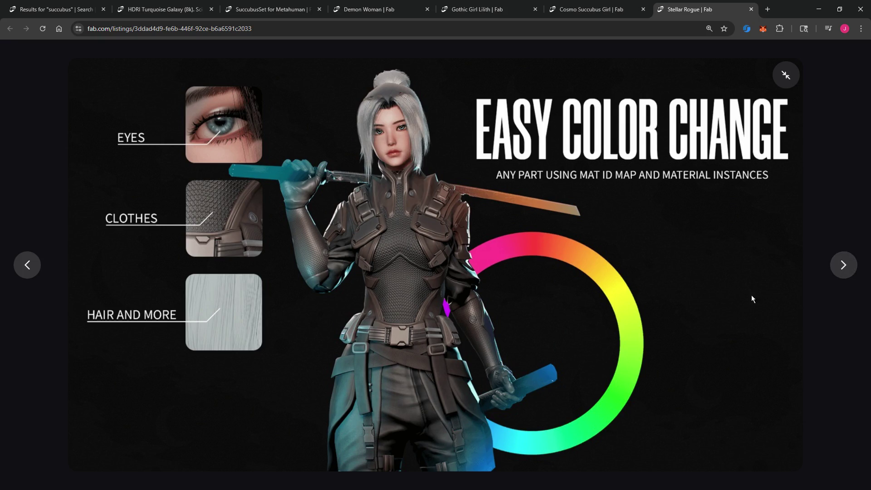
pyautogui.click(838, 268)
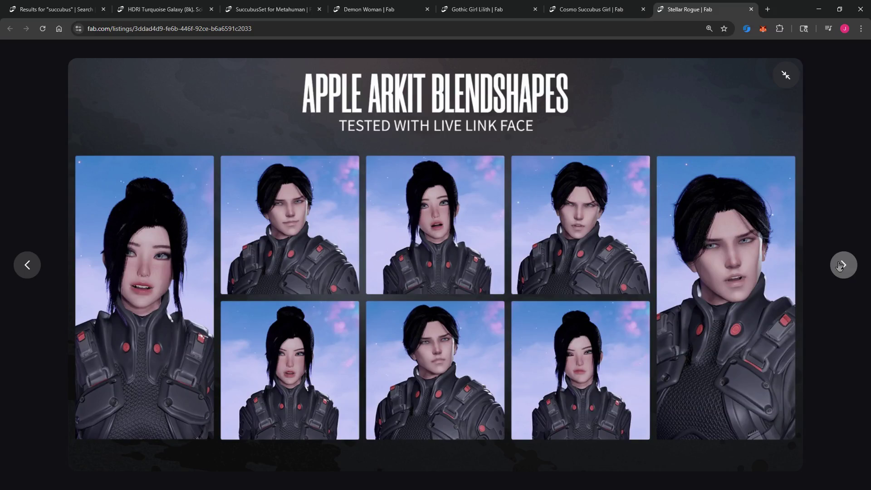
pyautogui.click(841, 266)
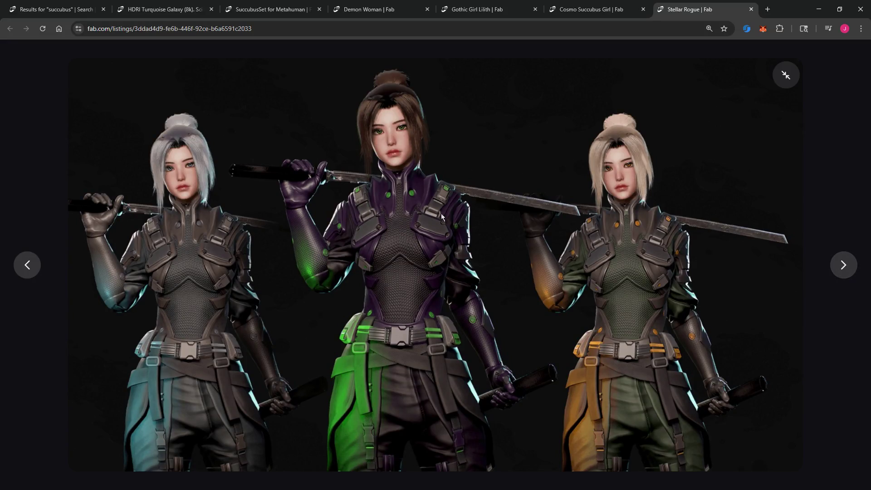
pyautogui.click(852, 266)
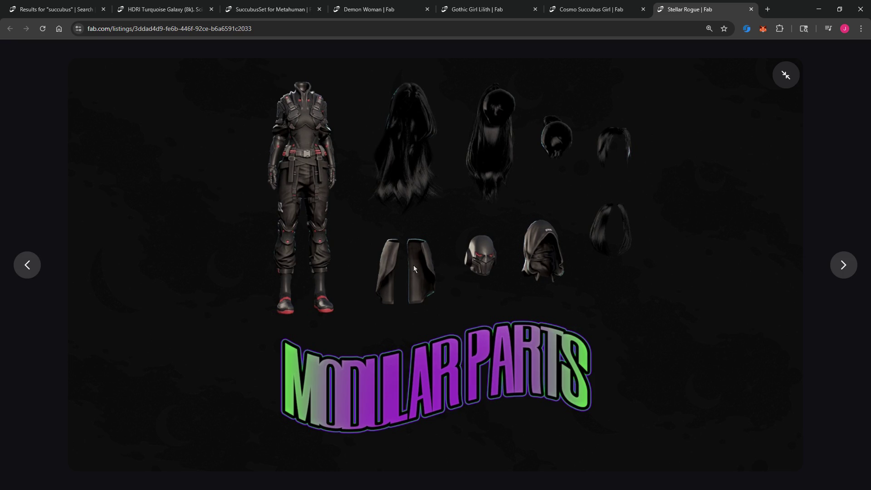
# Step: Continue through the character sheet, turnarounds, humanoid rig and Unreal Engine mannequin comparison
pyautogui.click(843, 273)
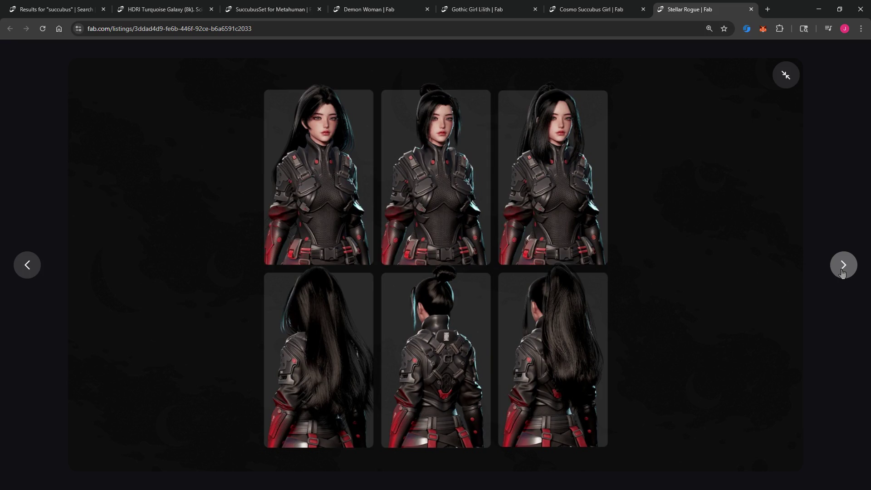
pyautogui.click(843, 272)
pyautogui.click(843, 272)
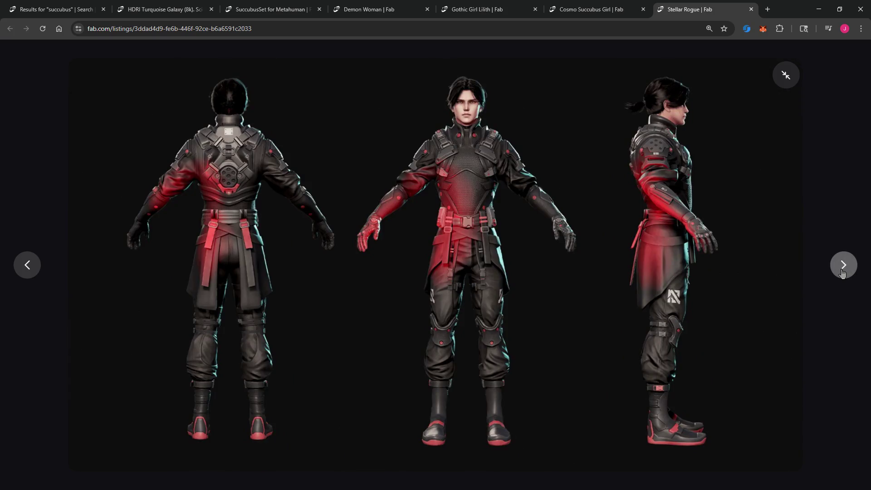
pyautogui.click(843, 272)
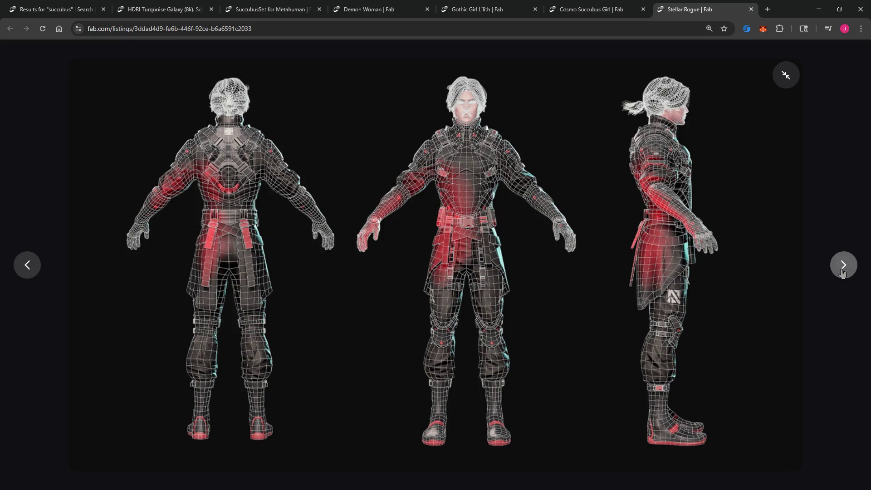
pyautogui.click(842, 272)
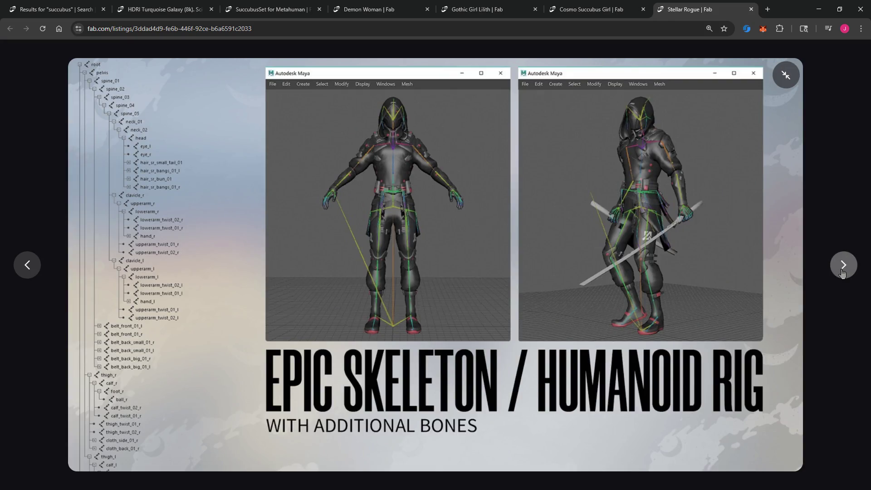
pyautogui.click(842, 272)
pyautogui.click(842, 272)
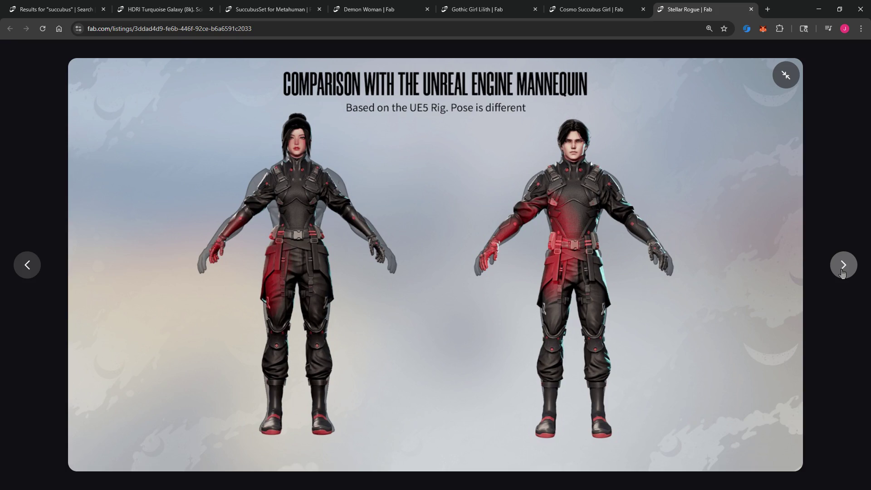
# Step: Reach the hooded characters with lightning image, then exit full screen to the listing description
pyautogui.click(843, 272)
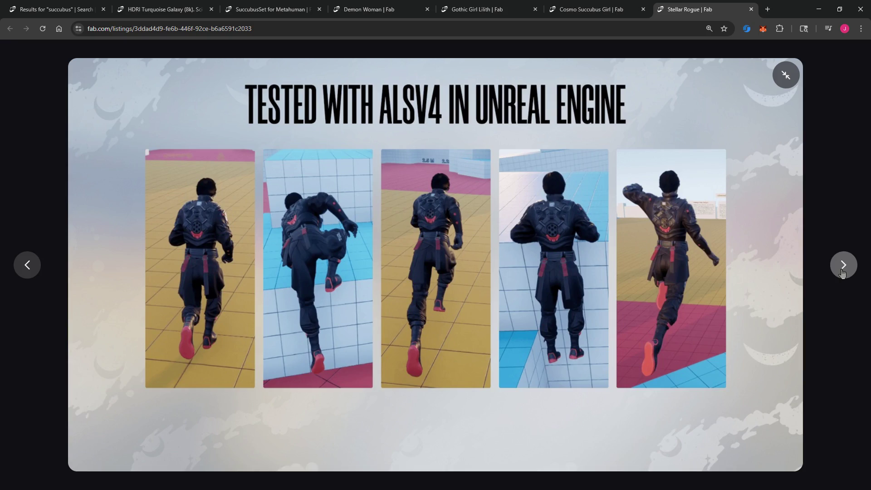
pyautogui.click(842, 273)
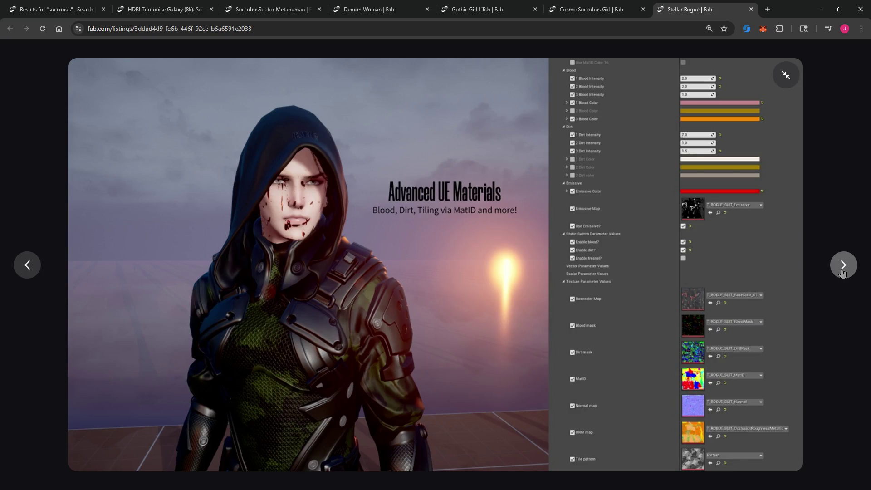
pyautogui.click(843, 272)
pyautogui.click(842, 272)
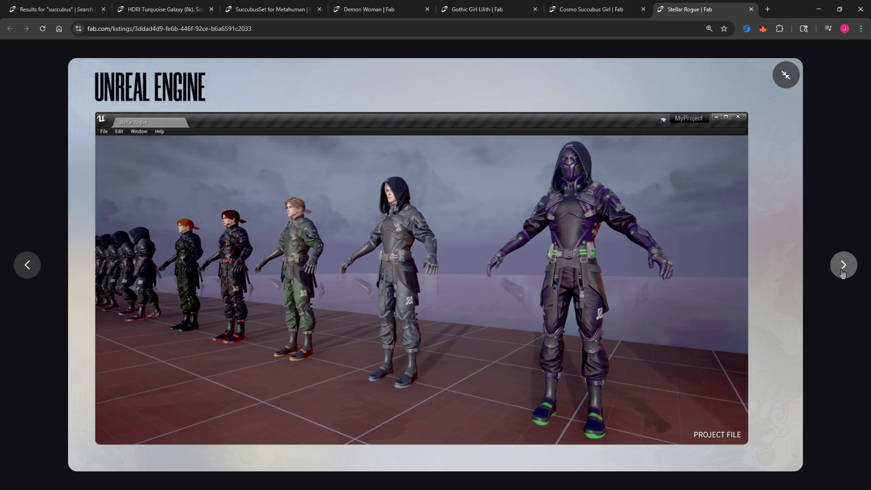
pyautogui.click(843, 272)
pyautogui.click(843, 272)
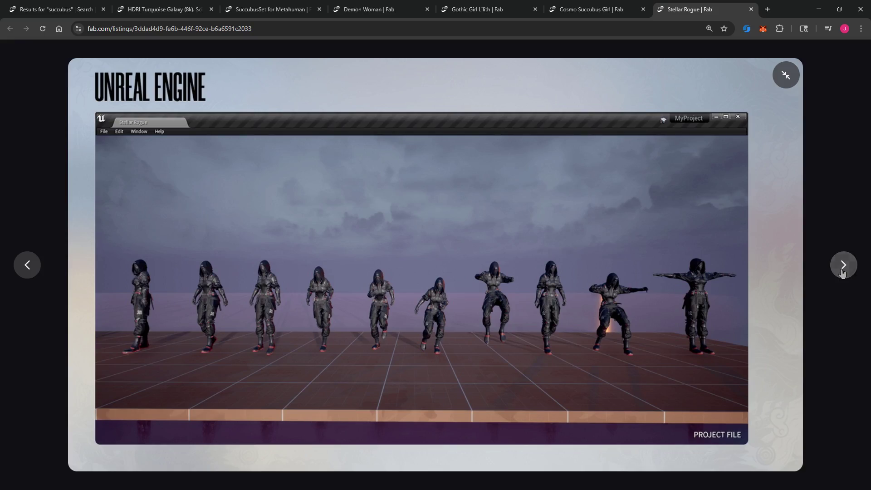
pyautogui.click(843, 272)
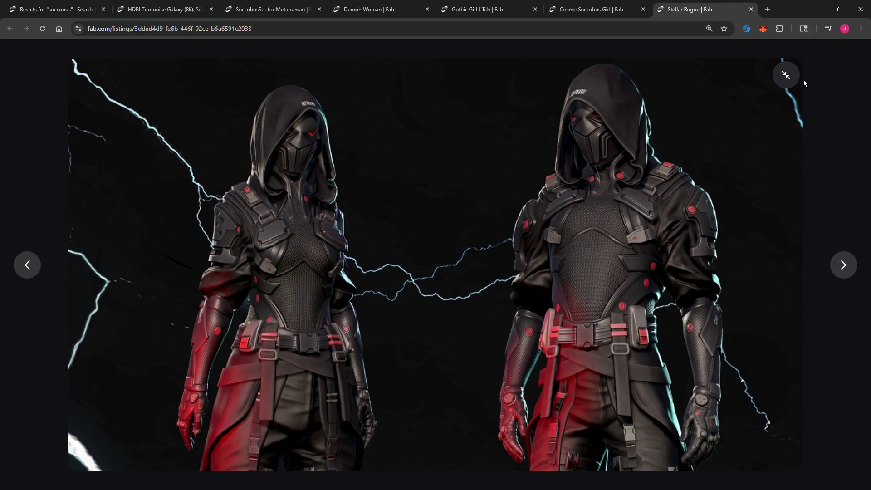
pyautogui.click(786, 75)
pyautogui.scroll(-5, 435, 235)
# Step: Expand the full Stellar Rogue product description and start reading it
pyautogui.scroll(-3, 436, 234)
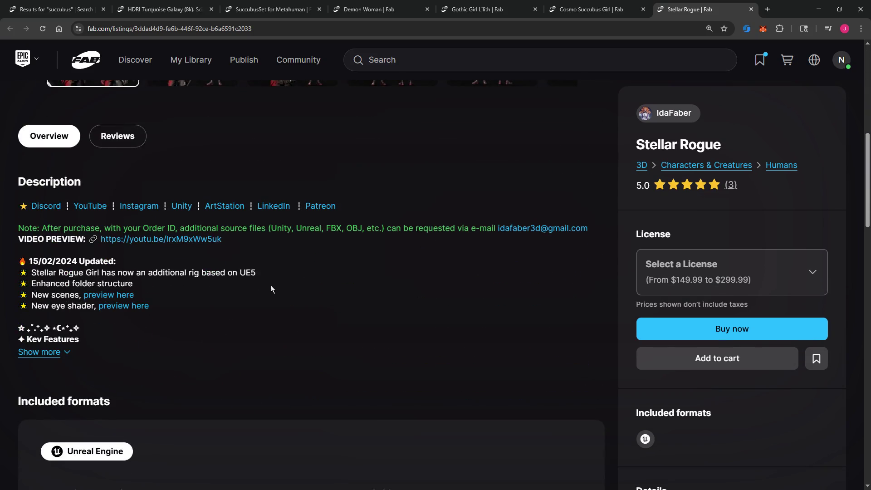
pyautogui.click(54, 352)
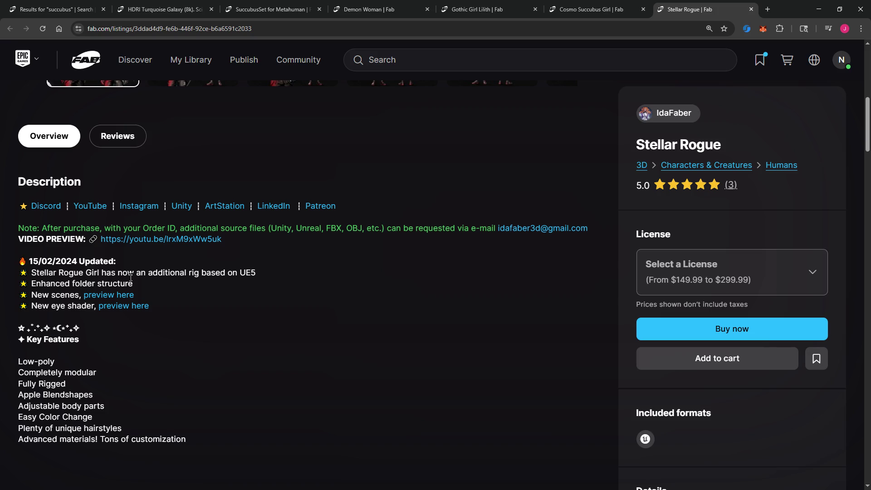
pyautogui.scroll(-10, 176, 316)
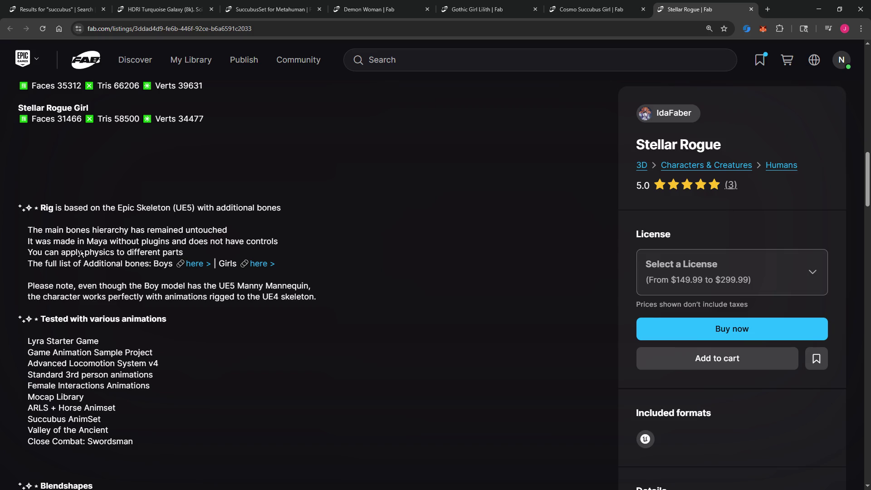
pyautogui.scroll(-4, 205, 336)
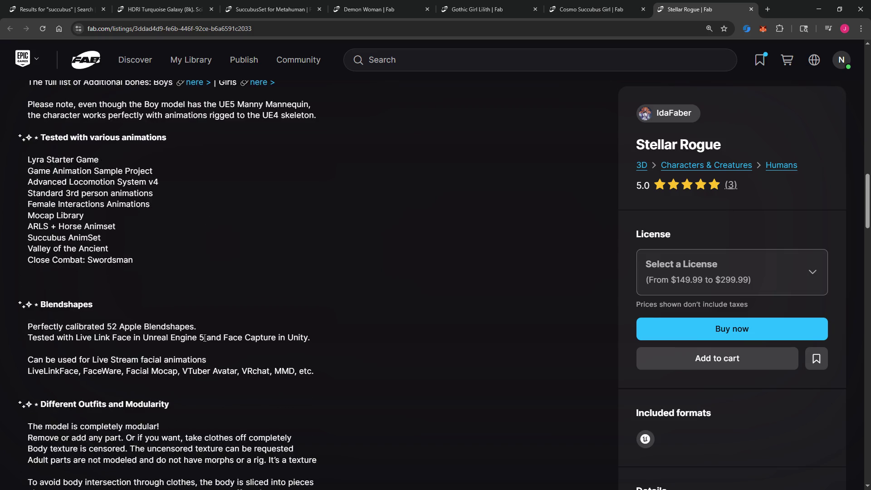
# Step: Scroll to the FAQ and open the Female compatibility 'here >' link in a new tab
pyautogui.scroll(-3, 205, 338)
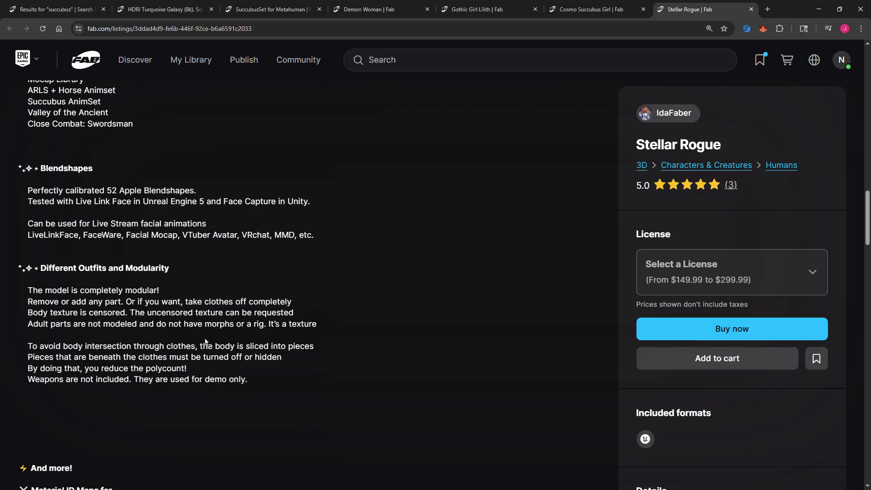
pyautogui.scroll(-8, 205, 341)
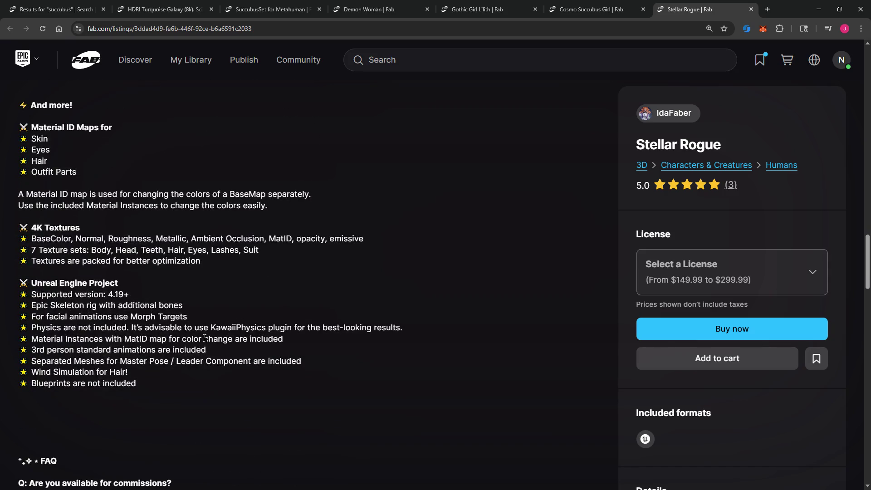
pyautogui.scroll(-1, 205, 338)
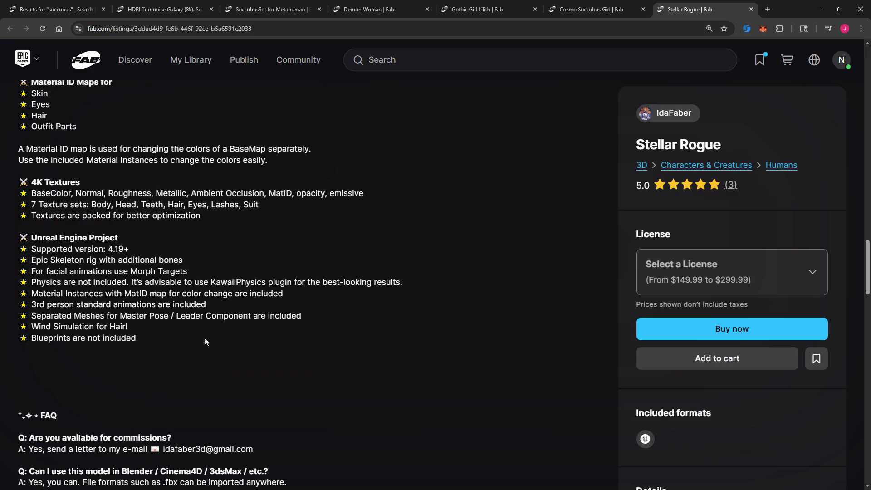
pyautogui.scroll(-7, 205, 339)
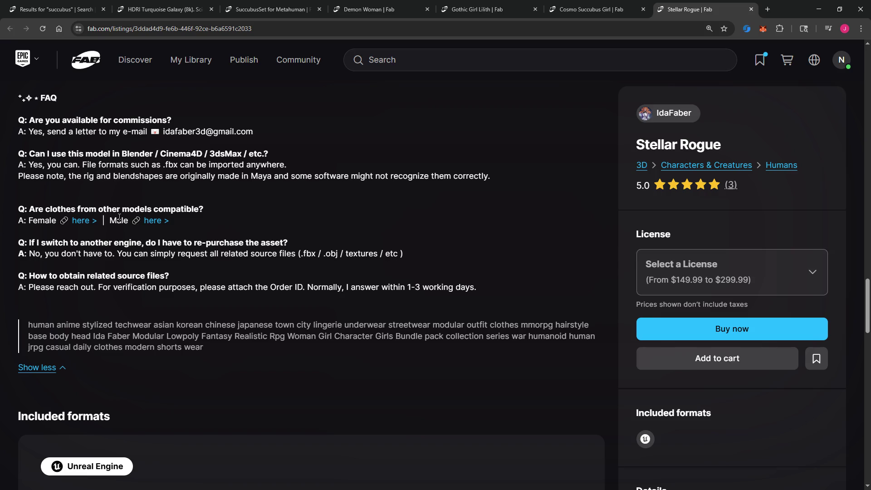
pyautogui.rightClick(80, 224)
pyautogui.click(109, 229)
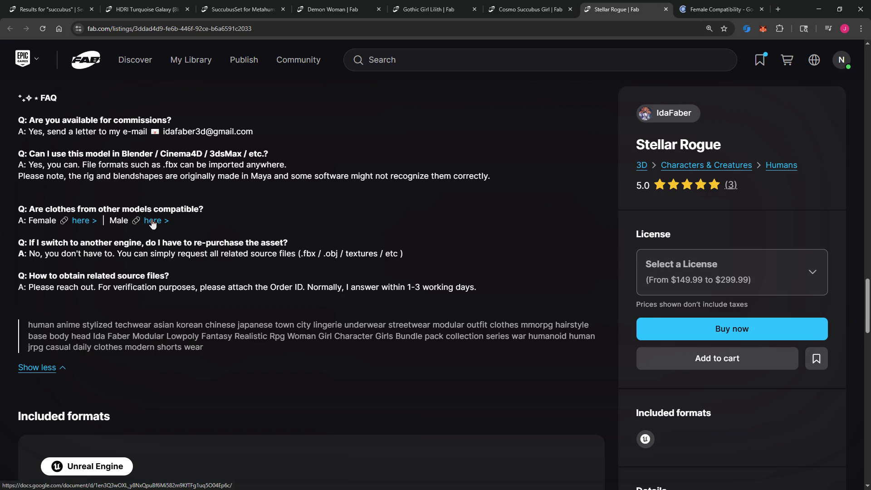
# Step: Switch to the Female Compatibility document and scroll through its UE5, UE4 and legacy model lists
pyautogui.click(721, 9)
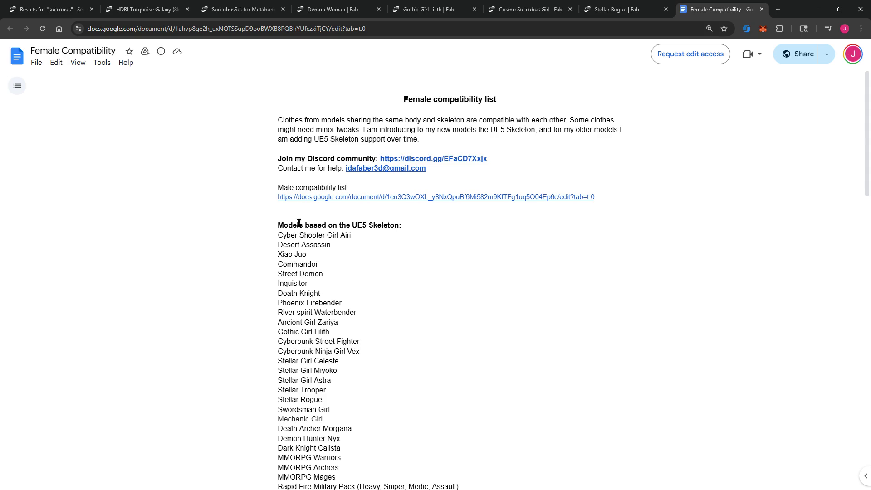
pyautogui.scroll(-7, 290, 229)
pyautogui.scroll(-10, 291, 235)
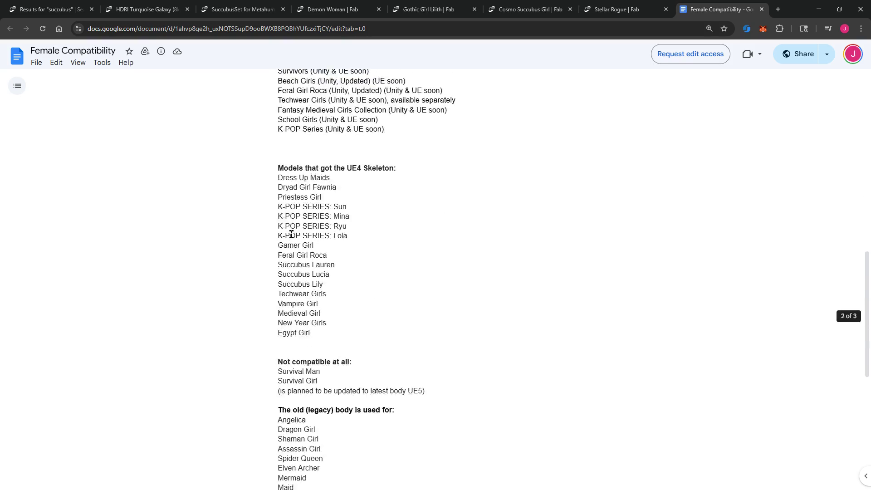
pyautogui.scroll(-4, 291, 234)
# Step: Scroll back to the top and close the compatibility document
pyautogui.scroll(5, 292, 234)
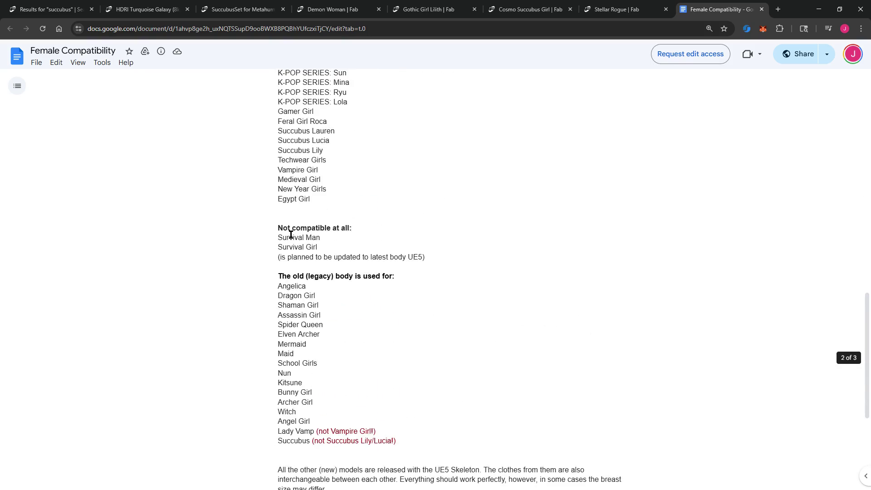
pyautogui.scroll(5, 291, 234)
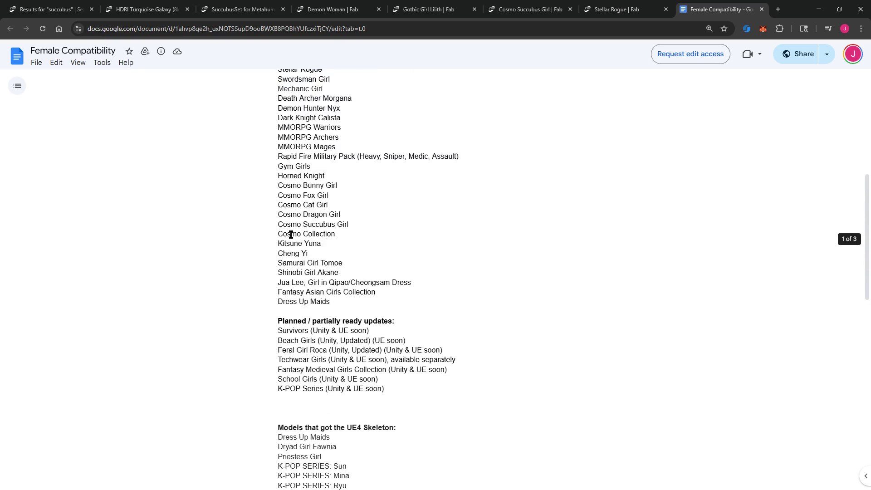
pyautogui.scroll(3, 290, 235)
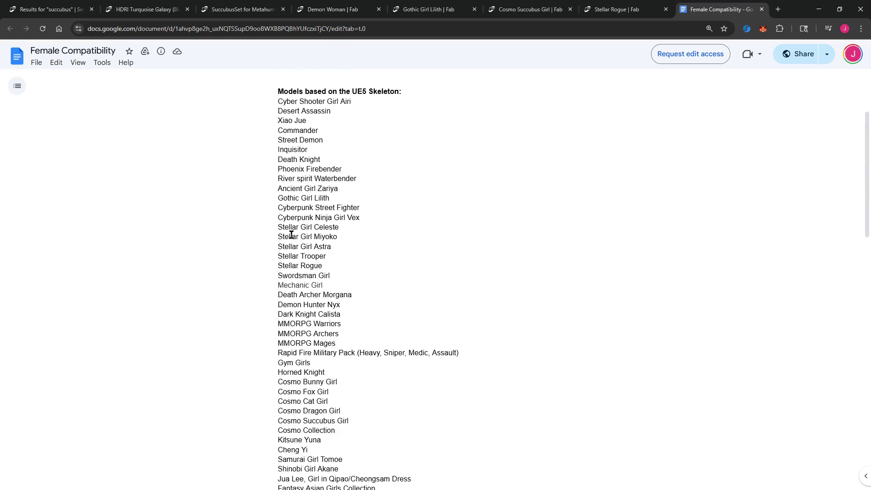
pyautogui.scroll(3, 291, 235)
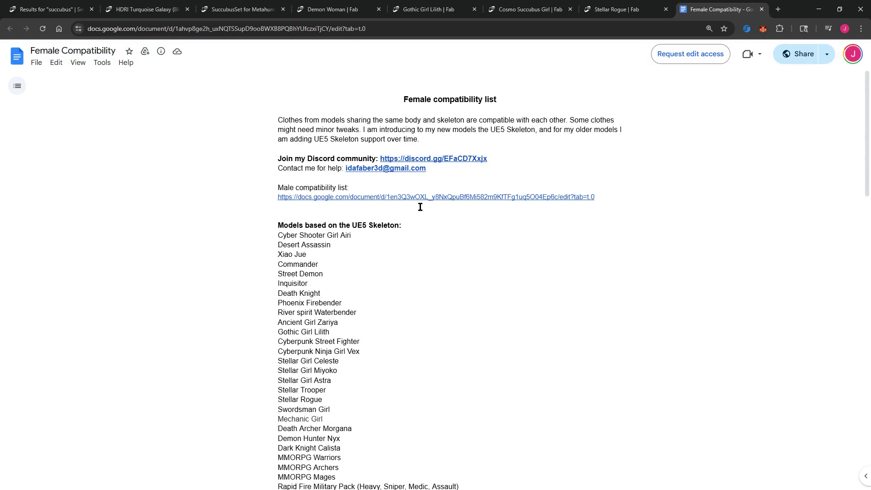
pyautogui.click(762, 9)
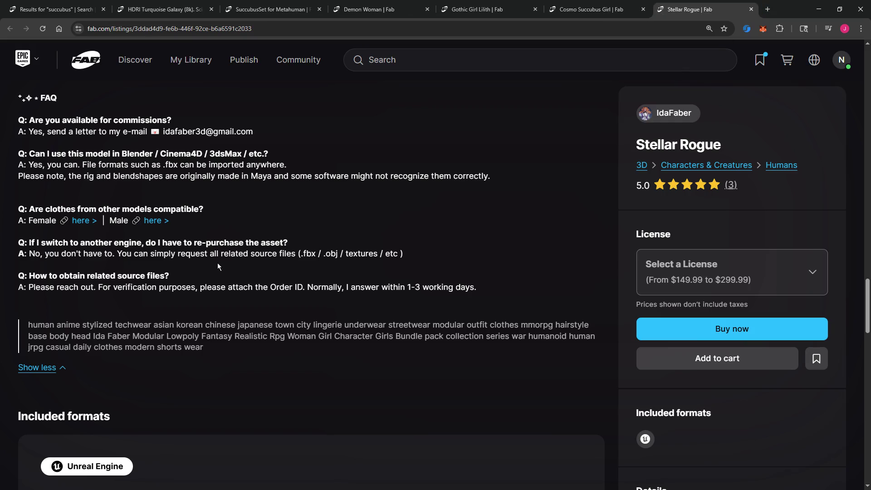
# Step: Scroll up the Stellar Rogue details and highlight the supported Unreal Engine version 4.19+
pyautogui.scroll(3, 217, 263)
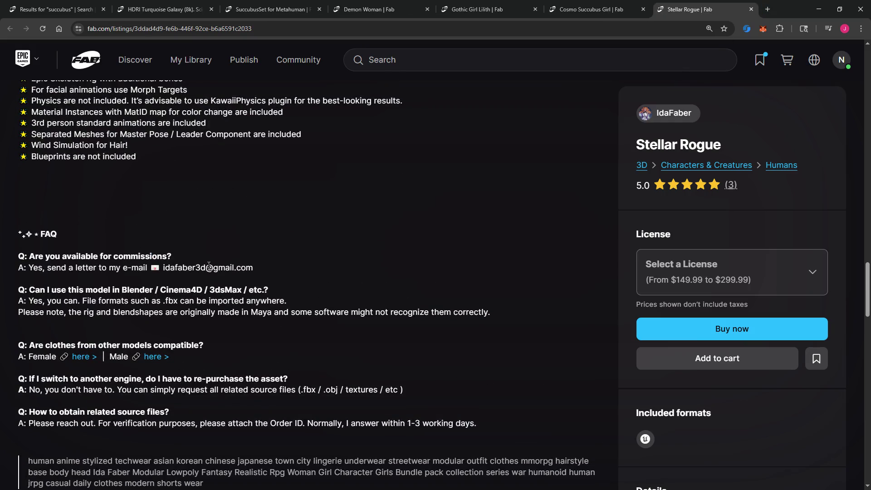
pyautogui.scroll(4, 209, 266)
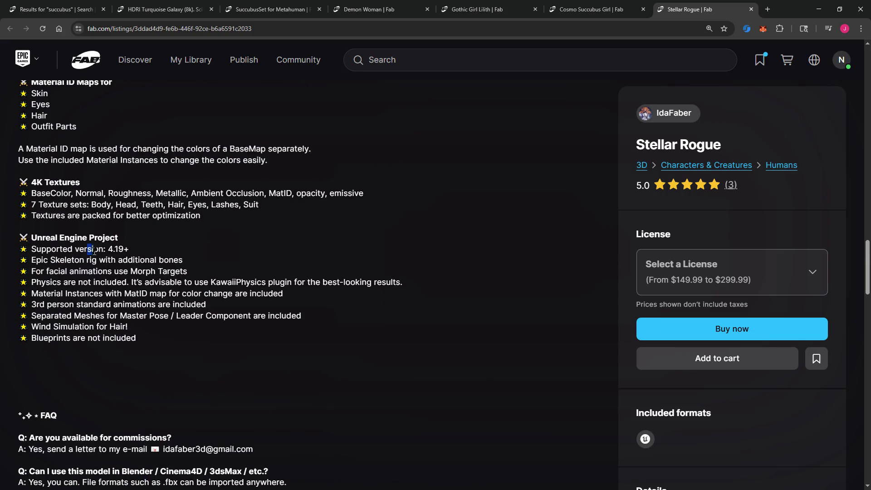
pyautogui.moveTo(88, 249); pyautogui.dragTo(135, 254)
pyautogui.scroll(4, 285, 315)
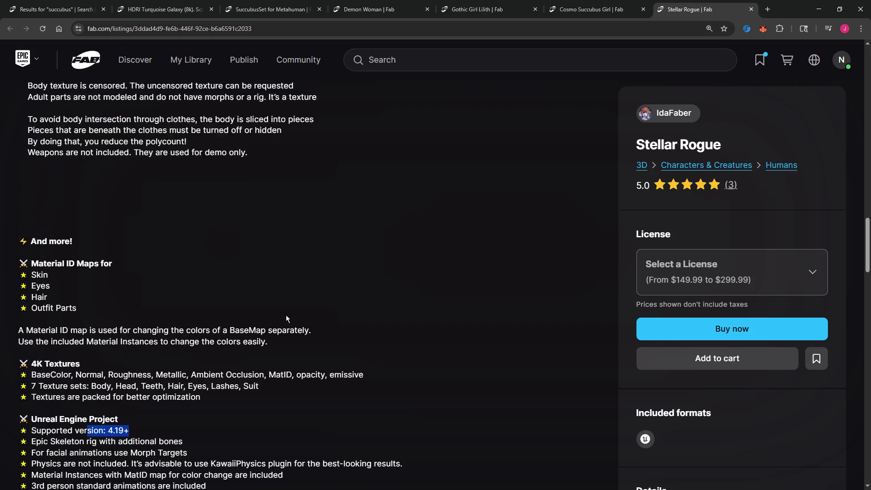
pyautogui.scroll(4, 360, 378)
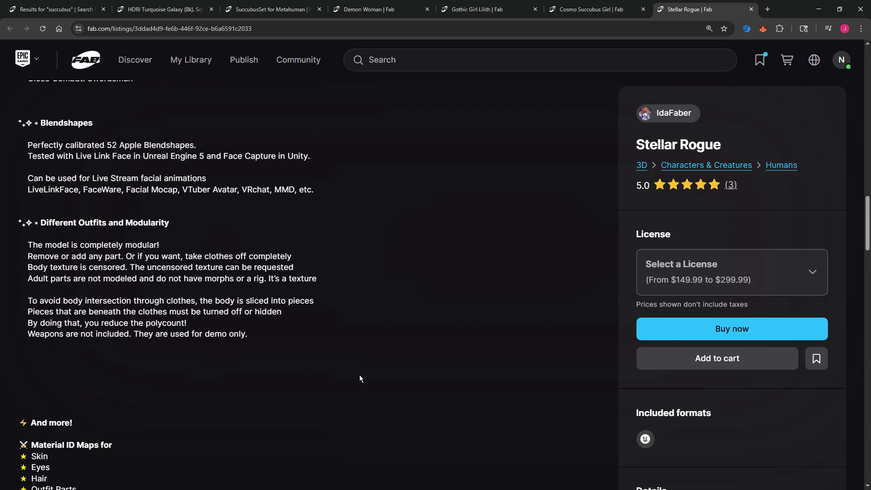
pyautogui.scroll(1, 295, 363)
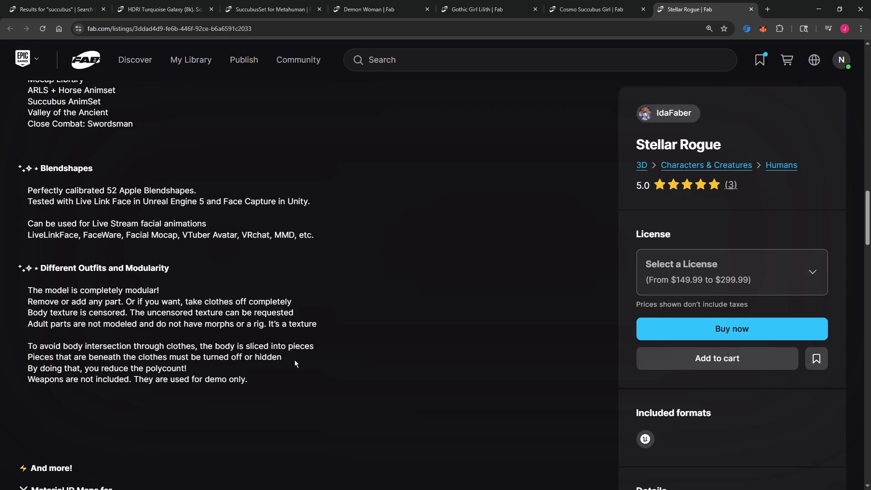
pyautogui.scroll(5, 295, 363)
# Step: Review the UE4 skeleton compatibility note and open IdaFaber's seller page in a new tab
pyautogui.scroll(1, 294, 363)
pyautogui.scroll(2, 295, 363)
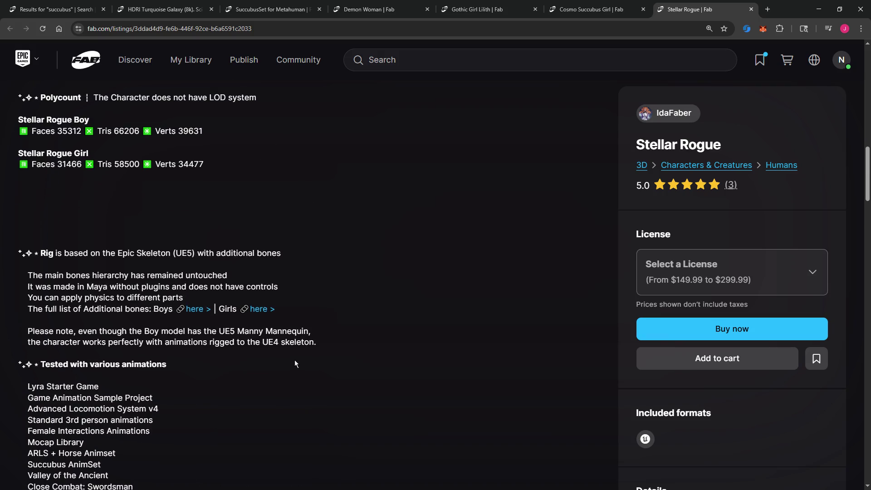
pyautogui.moveTo(50, 341); pyautogui.dragTo(315, 343)
pyautogui.click(241, 342)
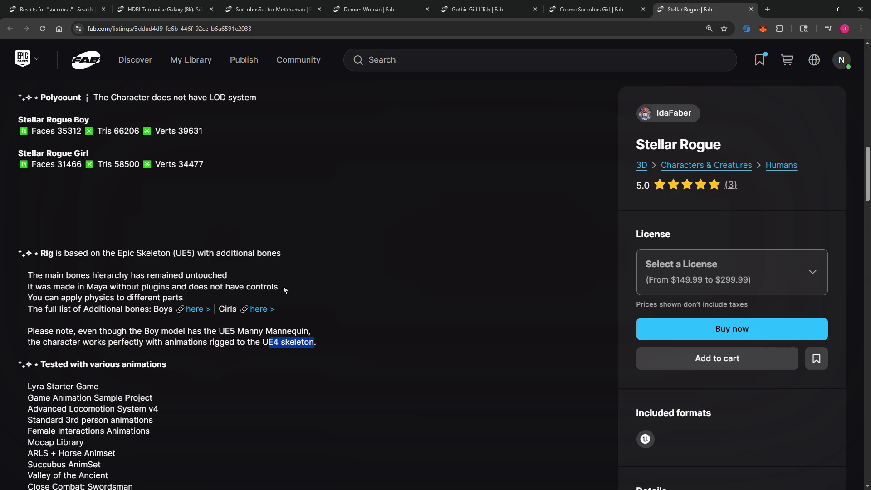
pyautogui.rightClick(670, 119)
pyautogui.click(678, 128)
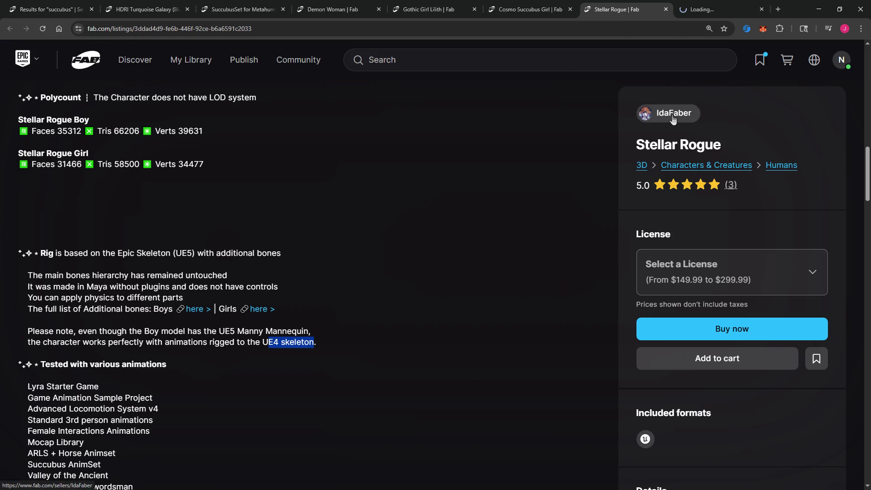
# Step: Browse IdaFaber's seller grid and open the Commander listing in a new tab
pyautogui.hotkey('ctrl', 'Tab')
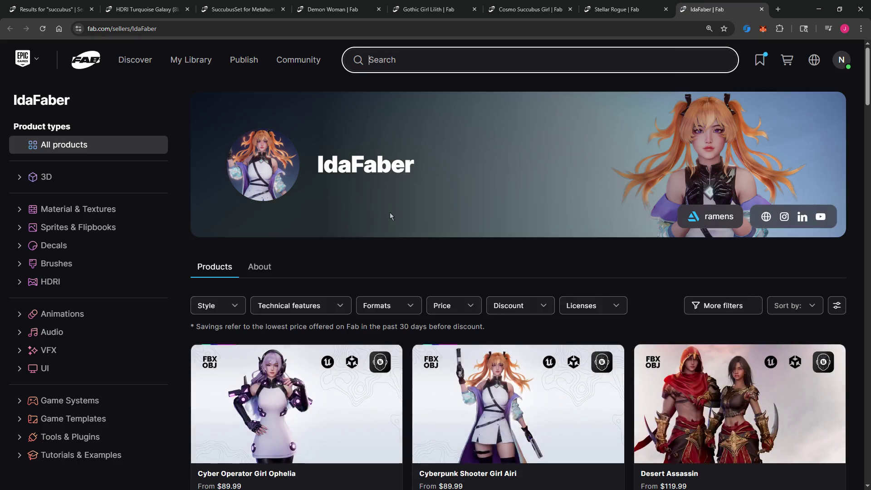
pyautogui.scroll(-5, 298, 242)
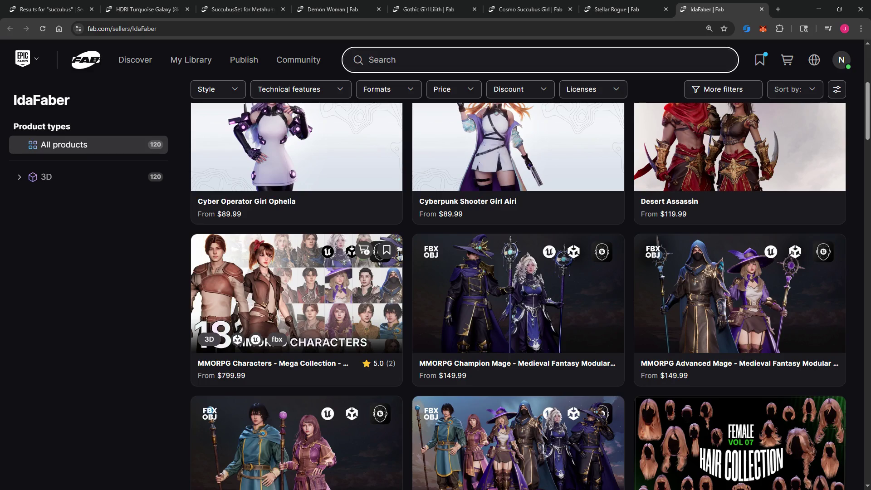
pyautogui.scroll(-8, 400, 255)
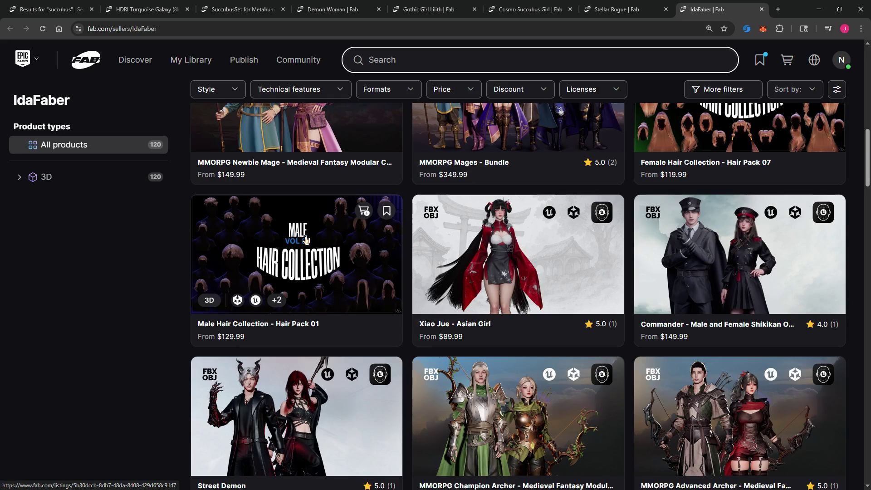
pyautogui.rightClick(701, 271)
pyautogui.click(719, 278)
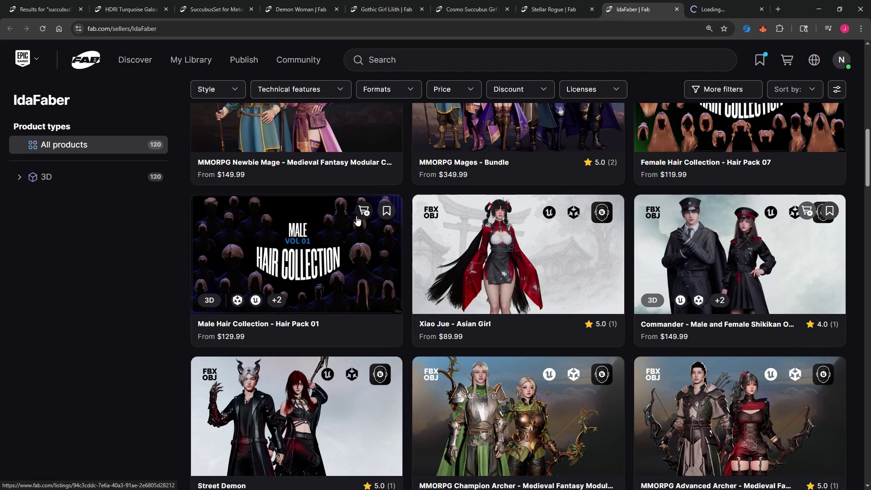
# Step: Open the Street Demon listing in another new tab
pyautogui.scroll(-5, 358, 213)
pyautogui.rightClick(318, 187)
pyautogui.click(344, 199)
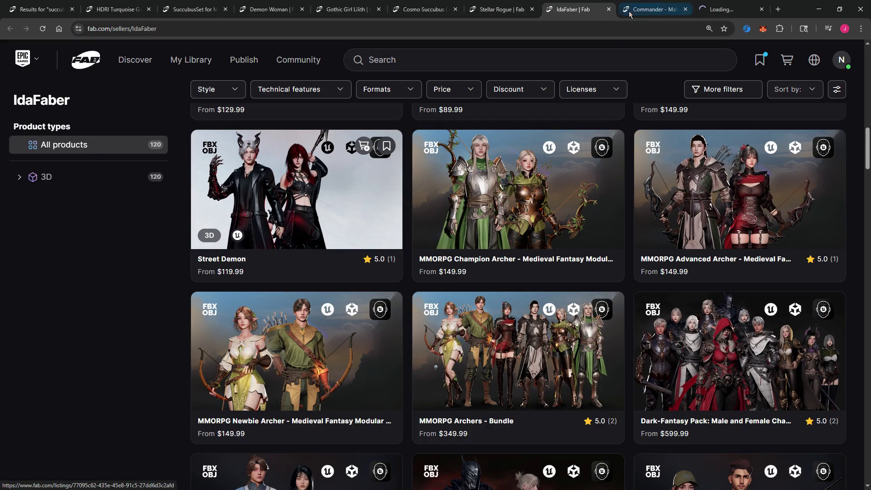
pyautogui.hotkey('ctrl', 'Tab')
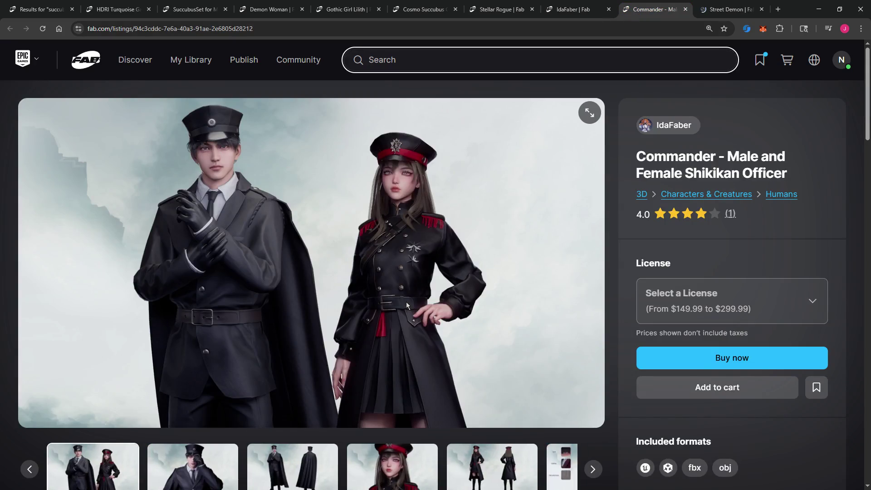
# Step: Page through Commander's gallery: officers' front/back views and the female officer's face close-up
pyautogui.click(196, 461)
pyautogui.click(304, 465)
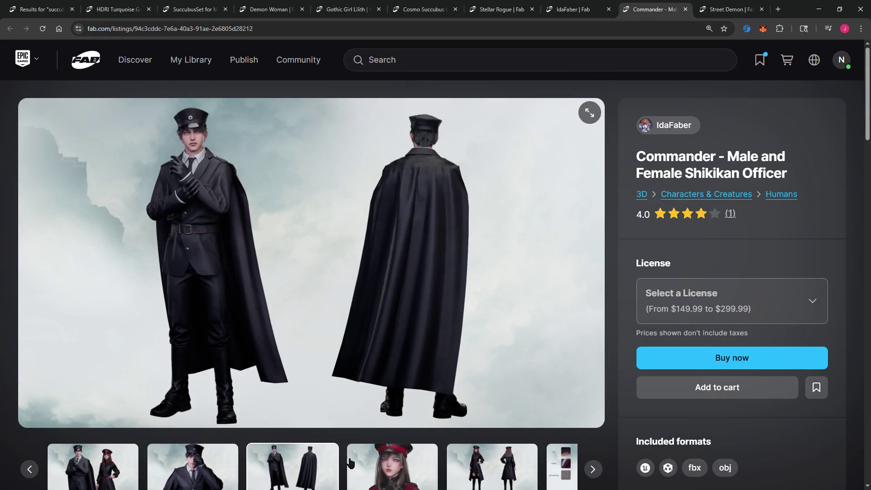
pyautogui.click(349, 463)
pyautogui.click(397, 460)
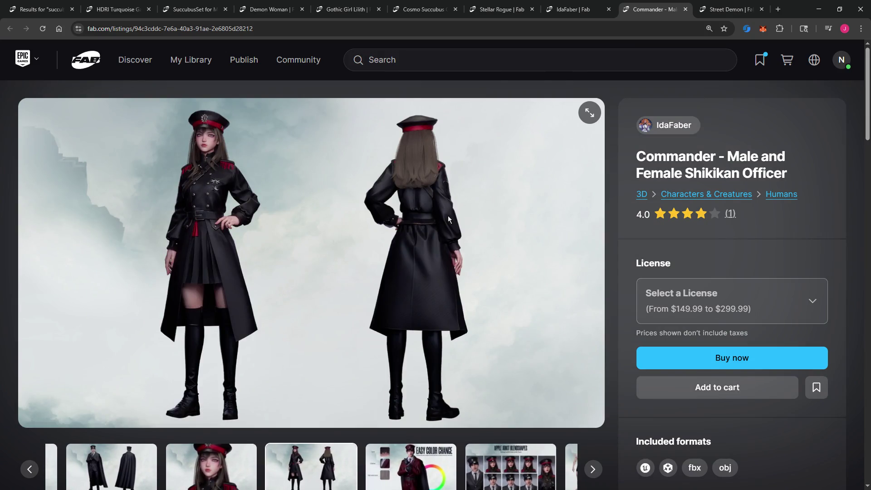
# Step: View Street Demon's three horned women render, then close the Commander listing
pyautogui.click(735, 9)
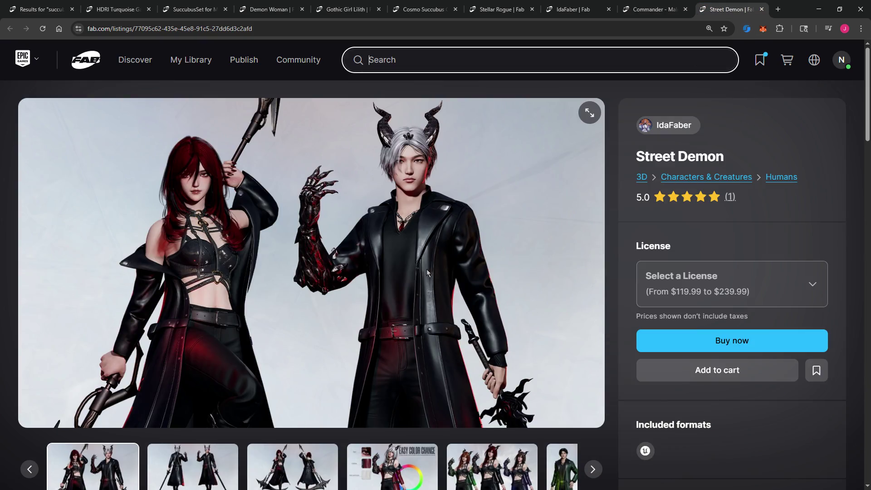
pyautogui.click(493, 462)
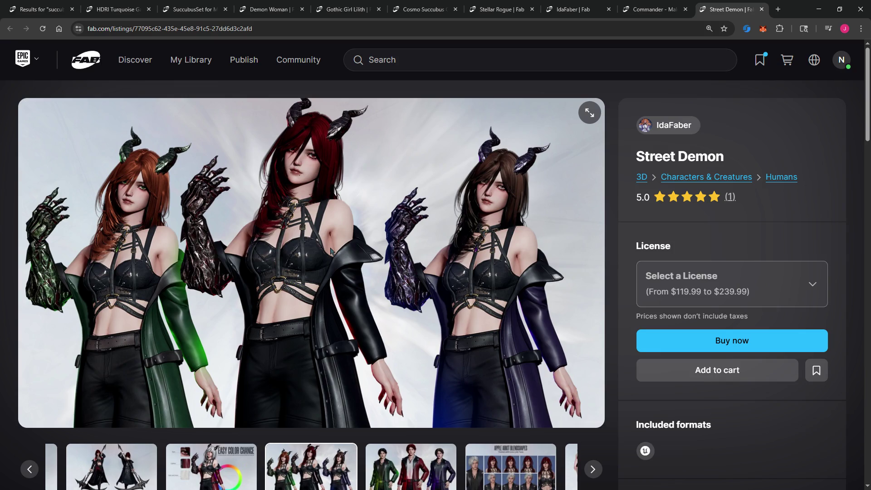
pyautogui.hotkey('ctrl', 'shift', 'Tab')
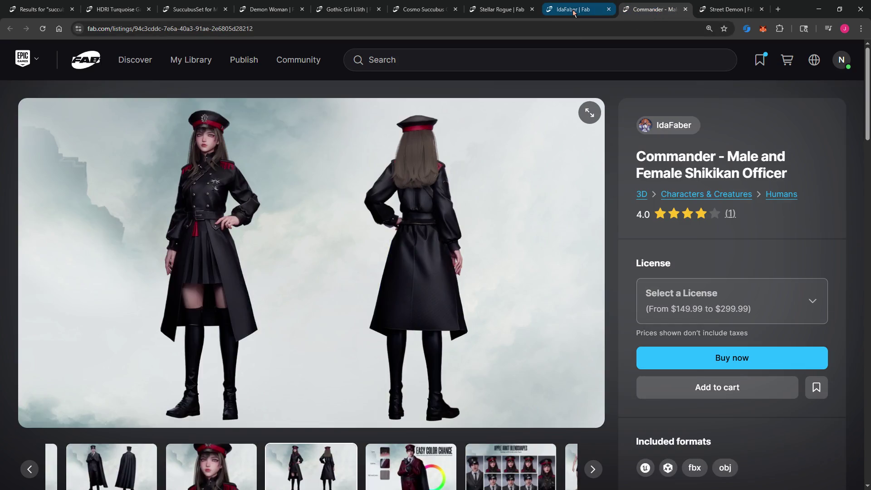
pyautogui.hotkey('ctrl', 'w')
pyautogui.click(571, 11)
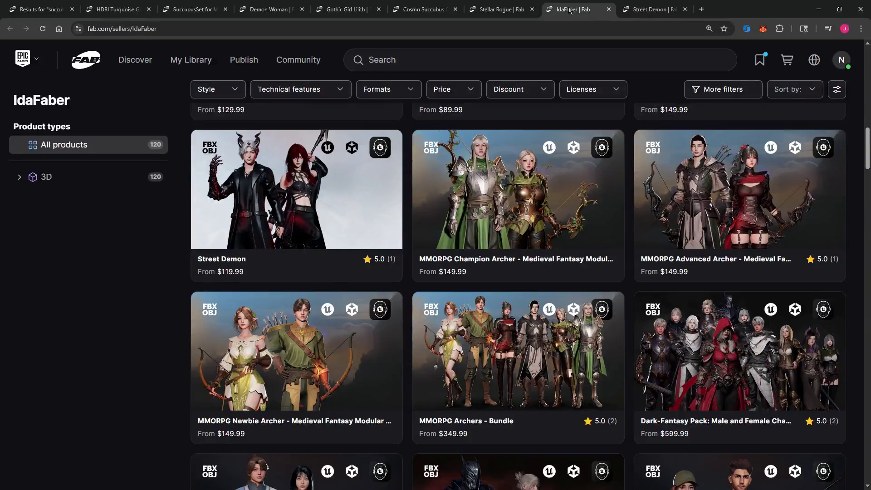
# Step: Scroll further down IdaFaber's product grid
pyautogui.scroll(-6, 544, 131)
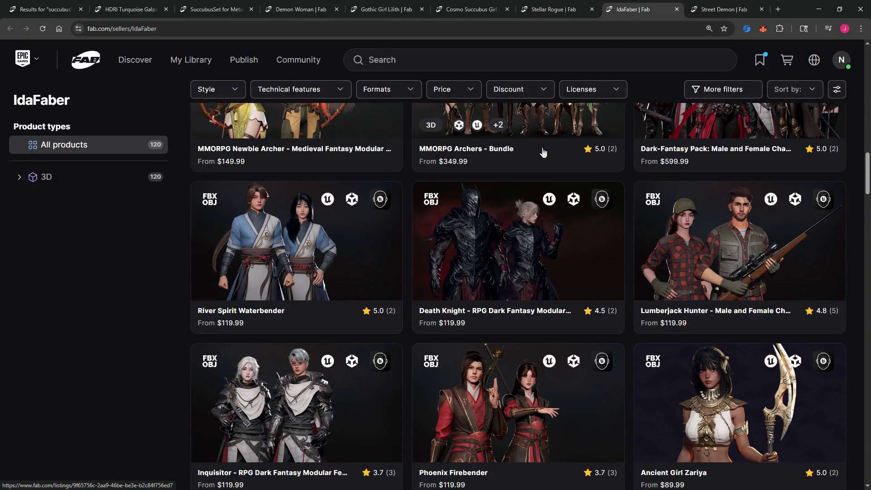
pyautogui.scroll(-5, 543, 152)
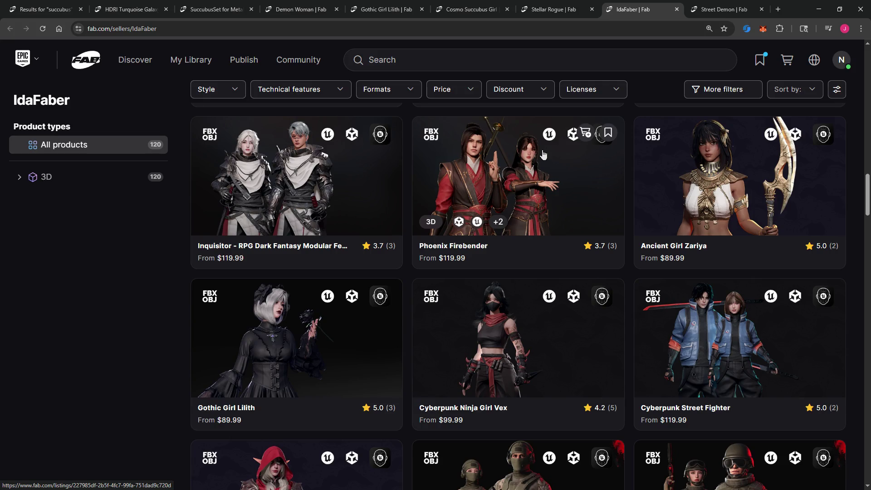
pyautogui.scroll(-2, 543, 154)
pyautogui.scroll(-6, 544, 154)
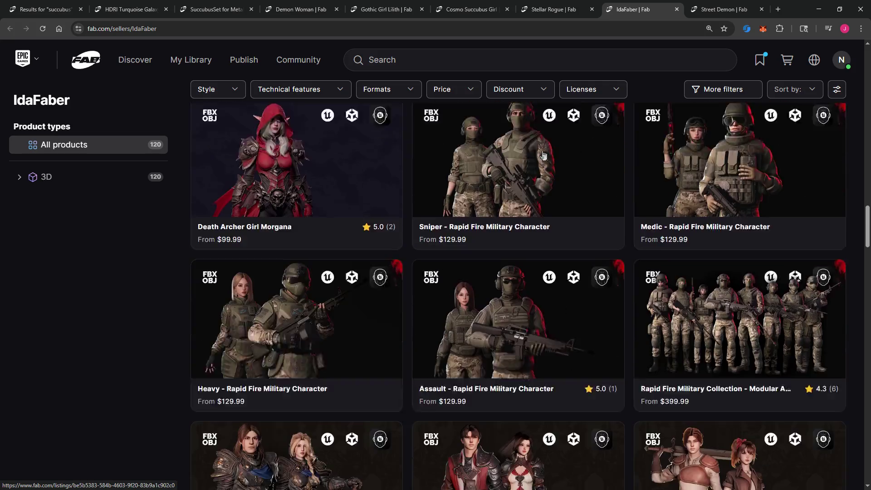
pyautogui.scroll(-6, 544, 154)
pyautogui.scroll(-6, 545, 154)
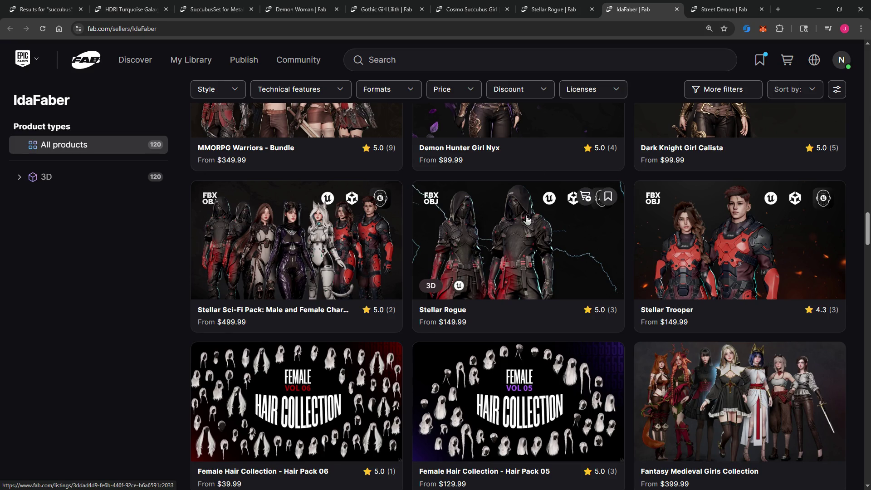
pyautogui.scroll(-5, 526, 219)
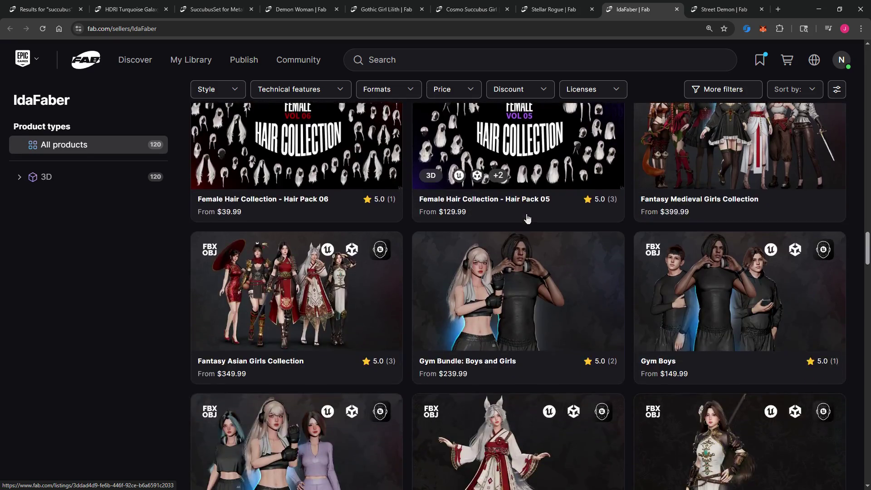
pyautogui.scroll(-15, 526, 220)
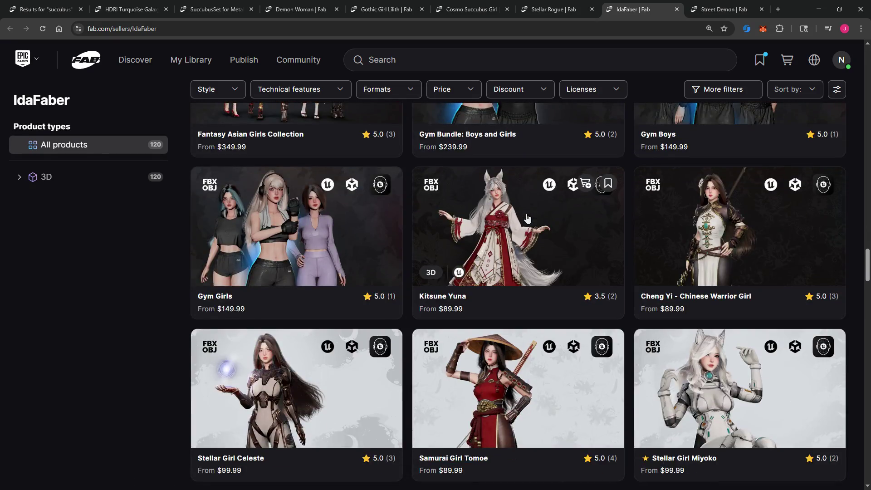
pyautogui.scroll(-5, 528, 219)
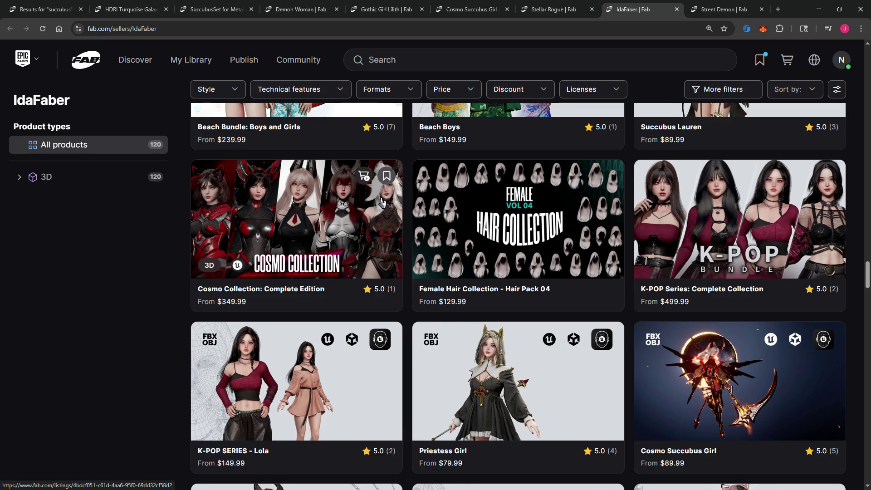
# Step: Open Cosmo Collection: Complete Edition in a new tab, view three gallery images, then close it
pyautogui.rightClick(299, 209)
pyautogui.click(326, 215)
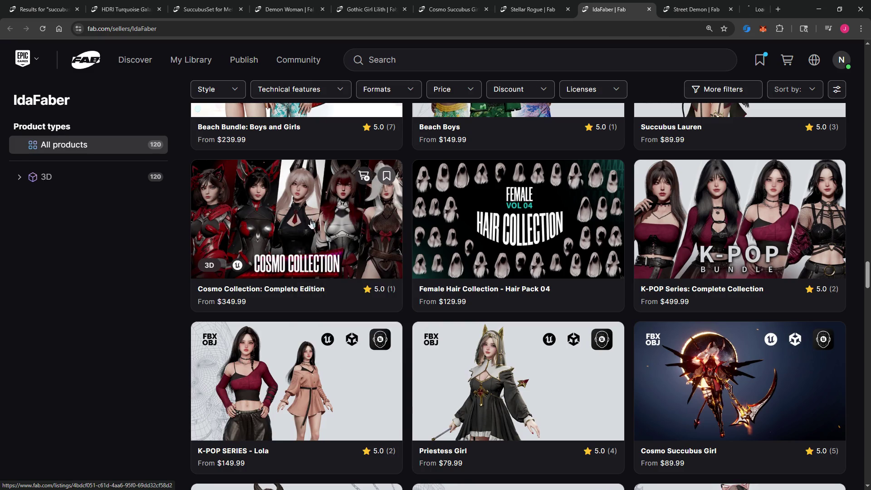
pyautogui.hotkey('ctrl', '9')
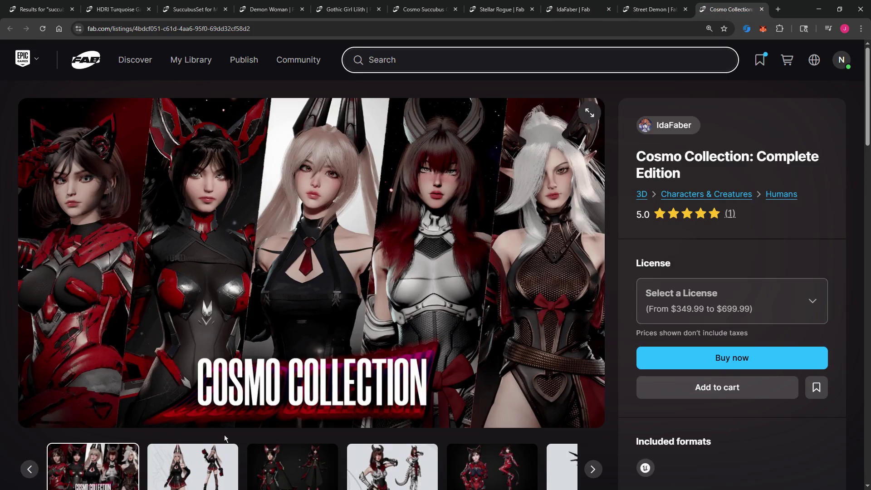
pyautogui.click(209, 470)
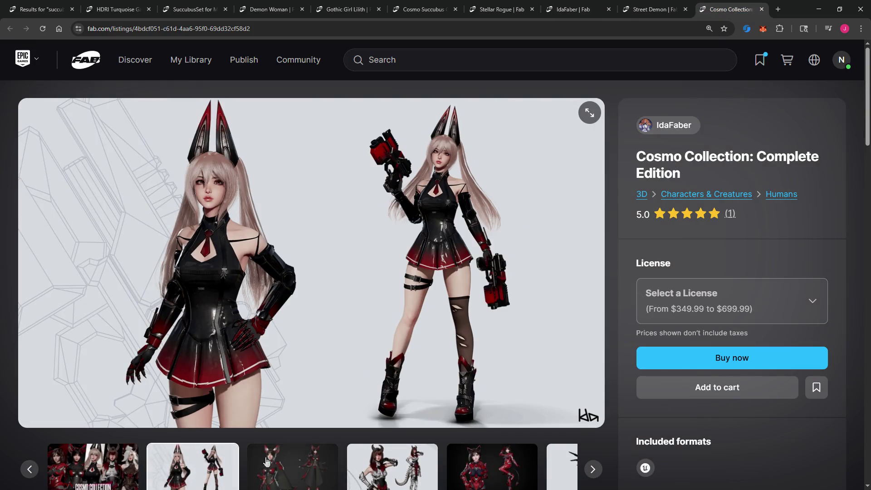
pyautogui.click(295, 468)
pyautogui.click(353, 458)
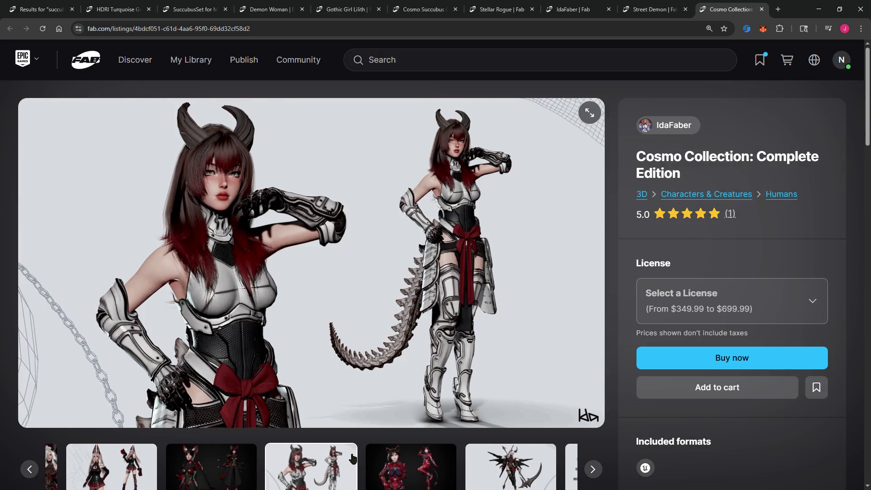
pyautogui.click(762, 10)
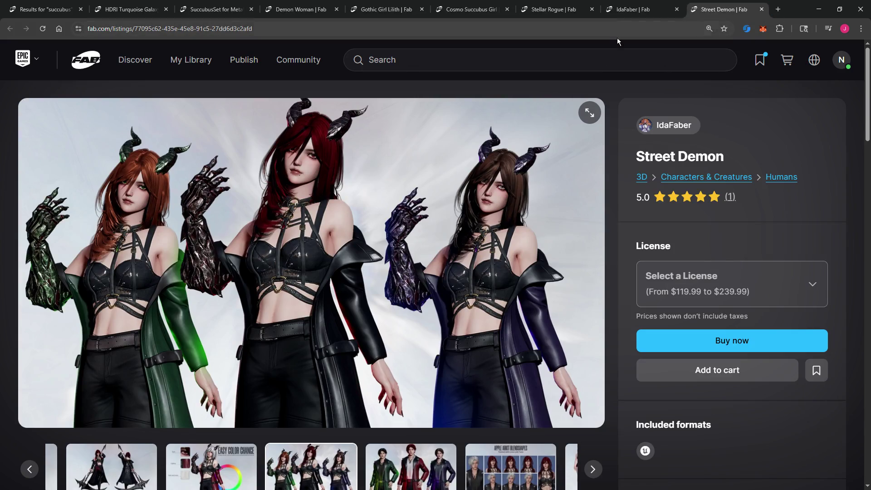
pyautogui.click(636, 9)
# Step: Open the Cosmo Fox Girl / Sci-fi Kitsune listing ($69.99–$139.99) in a new tab and switch to it
pyautogui.scroll(-5, 432, 194)
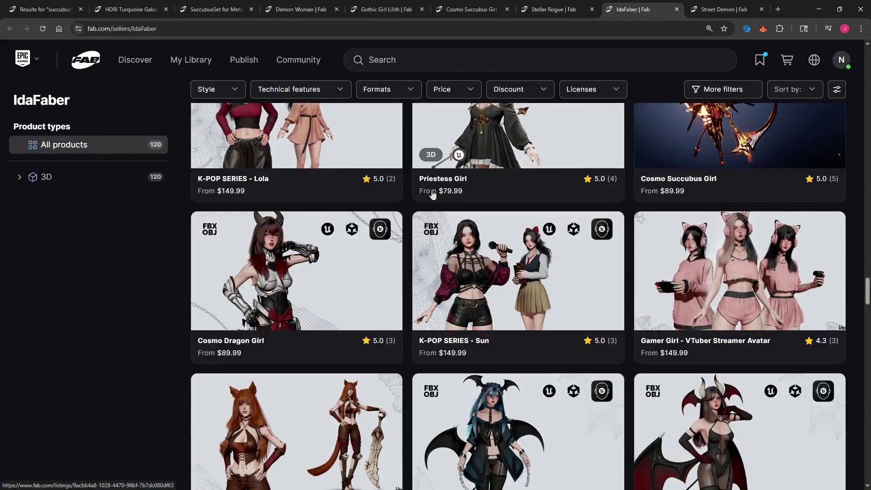
pyautogui.scroll(-2, 432, 193)
pyautogui.scroll(-10, 433, 194)
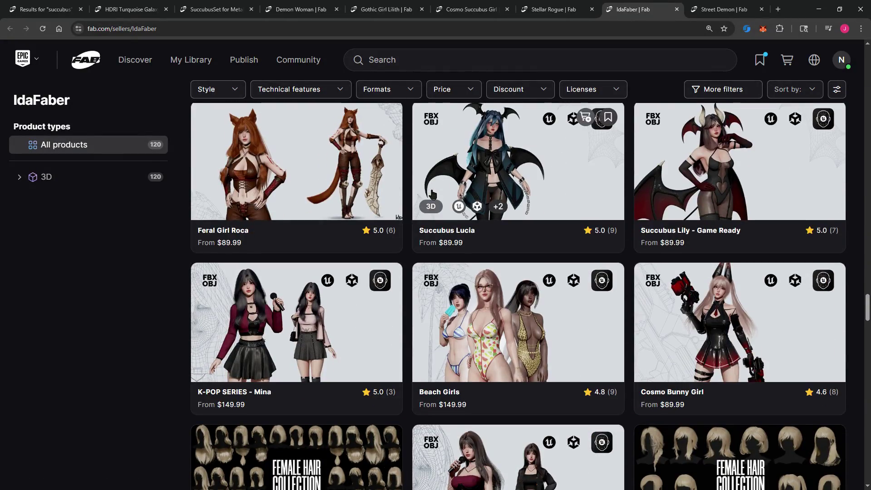
pyautogui.scroll(-6, 433, 194)
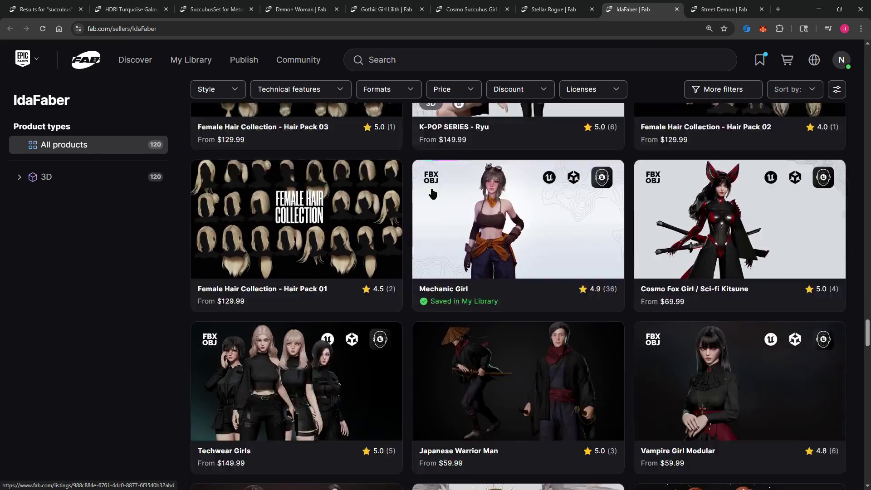
pyautogui.scroll(4, 433, 194)
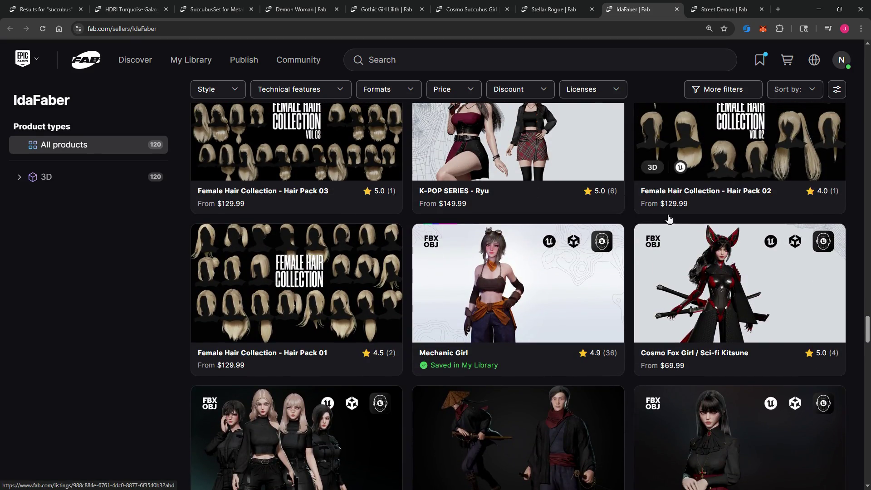
pyautogui.rightClick(689, 257)
pyautogui.click(713, 265)
pyautogui.click(702, 10)
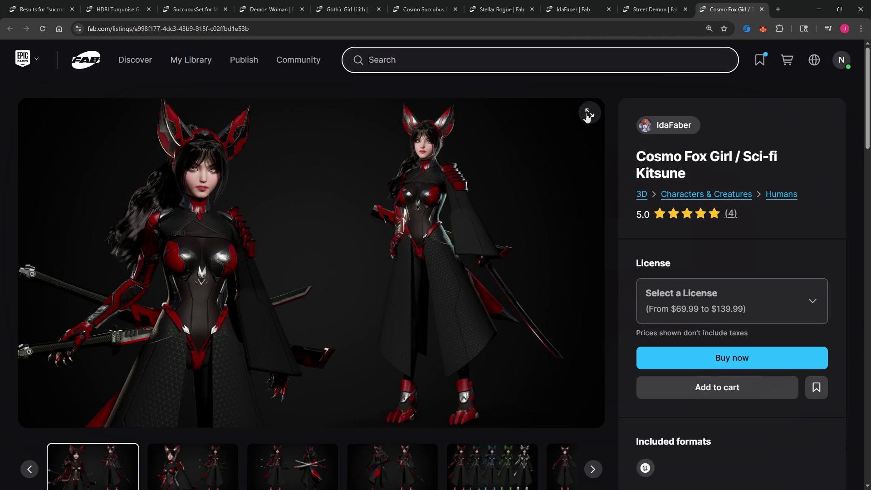
# Step: Enlarge the Cosmo Fox Girl image and page through sword views and the five-colour variant lineup
pyautogui.click(588, 114)
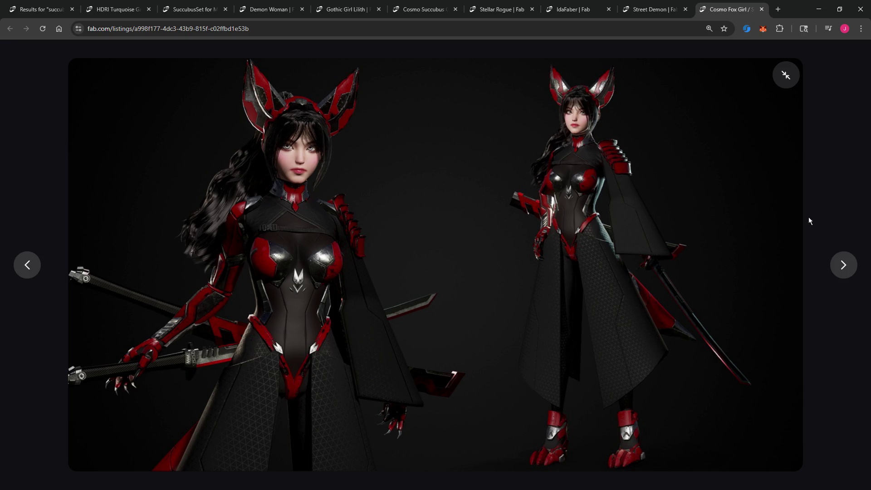
pyautogui.click(841, 269)
pyautogui.click(840, 268)
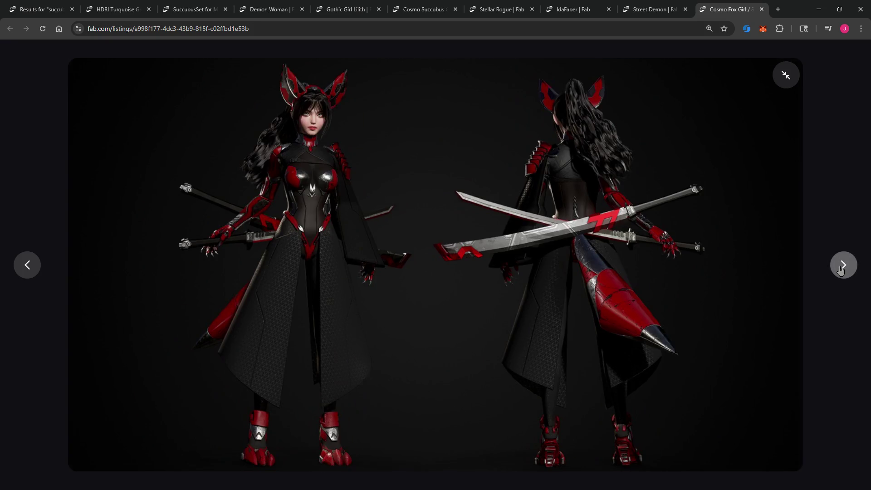
pyautogui.click(840, 269)
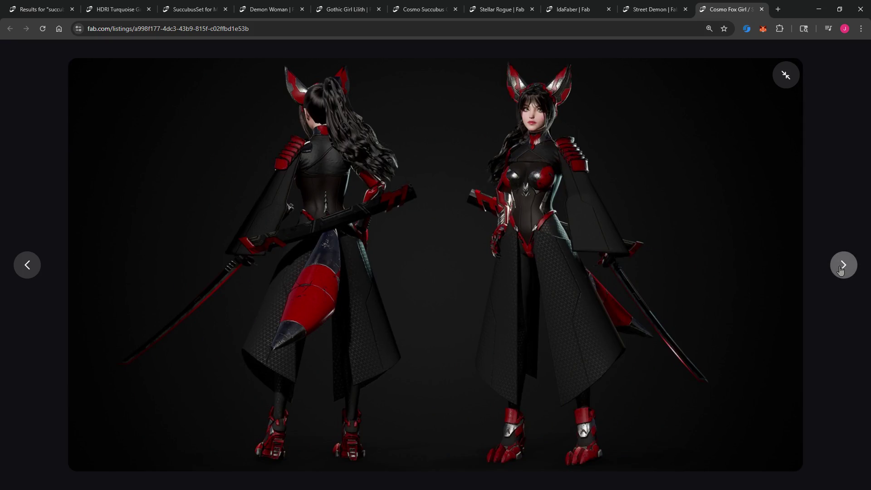
pyautogui.click(840, 269)
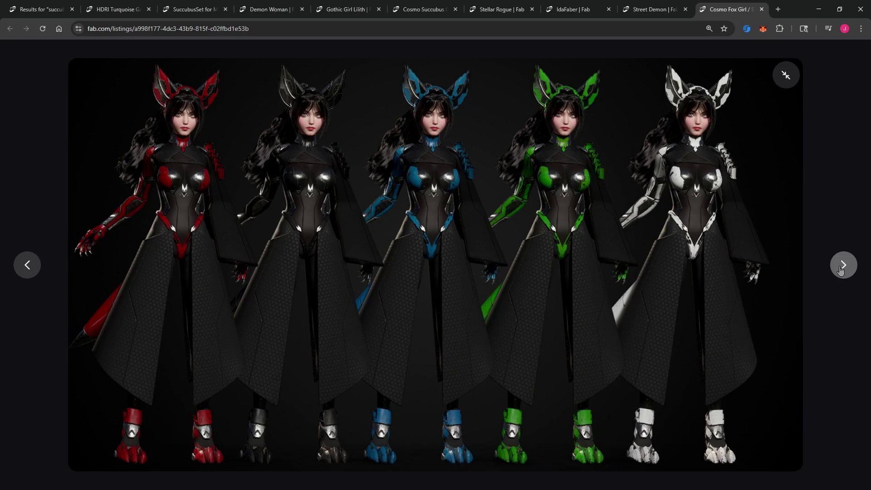
pyautogui.click(840, 268)
# Step: Continue through the ruined and snowy mountain scenes and front views, then exit fullscreen
pyautogui.click(841, 269)
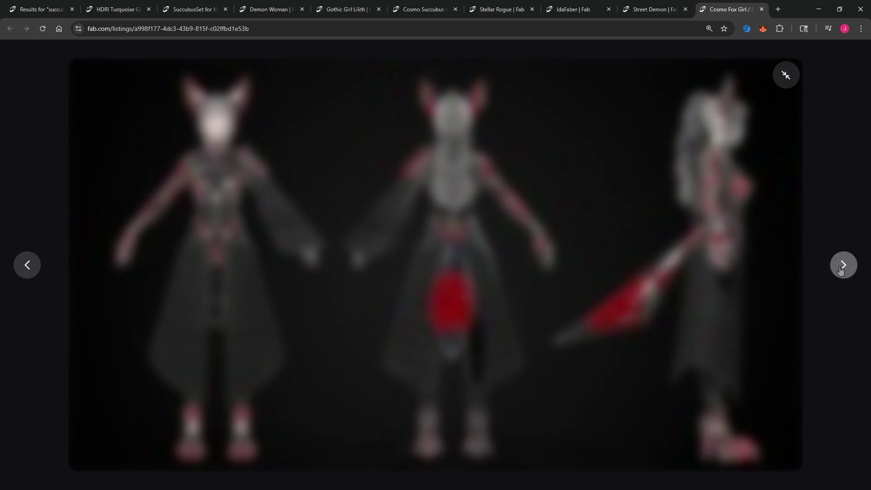
pyautogui.click(840, 269)
pyautogui.click(840, 269)
pyautogui.click(840, 269)
pyautogui.click(840, 269)
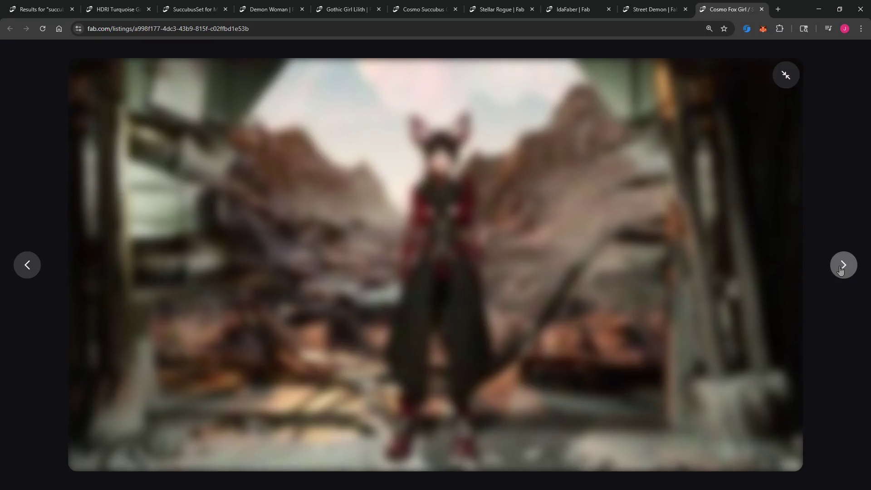
pyautogui.click(841, 269)
pyautogui.click(840, 268)
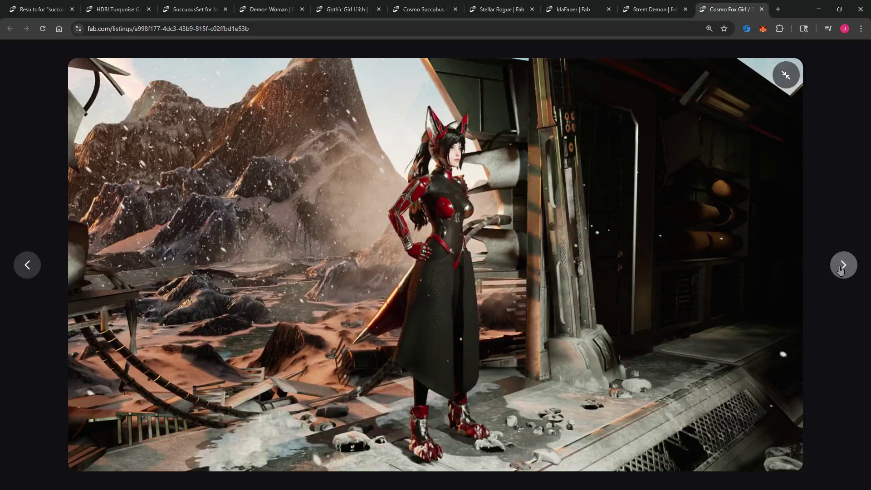
pyautogui.click(840, 268)
pyautogui.click(841, 269)
pyautogui.click(840, 269)
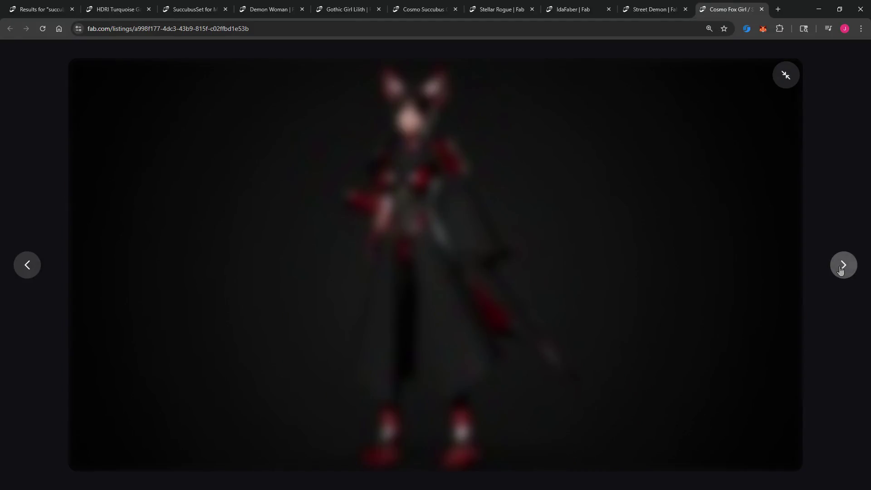
pyautogui.click(783, 71)
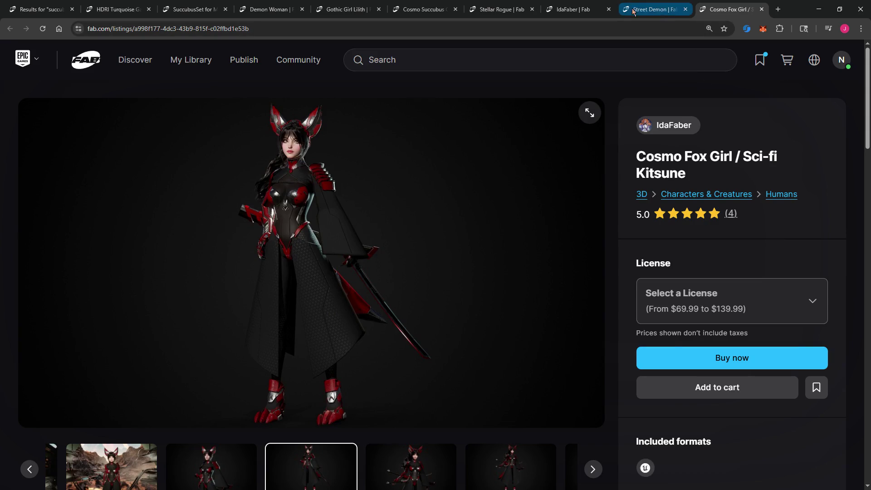
# Step: Close the Cosmo Fox Girl tab and scroll IdaFaber's seller page down to Lady Vamp
pyautogui.click(762, 9)
pyautogui.click(663, 10)
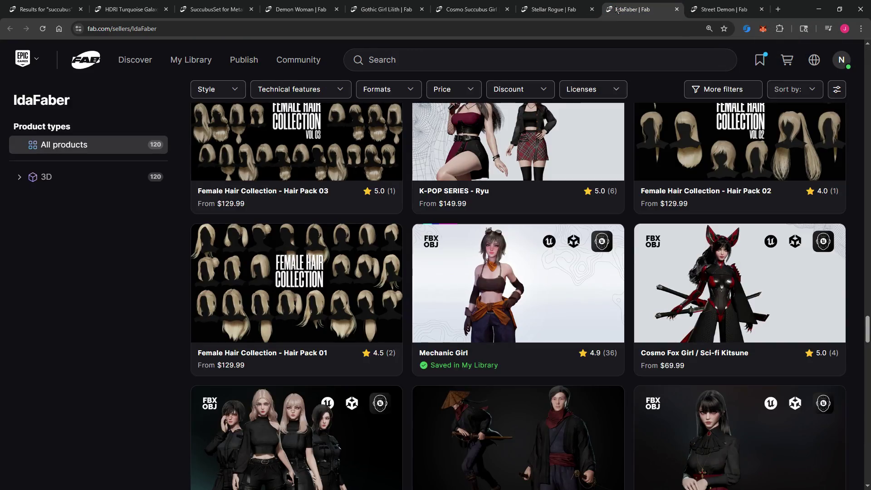
pyautogui.scroll(-5, 504, 199)
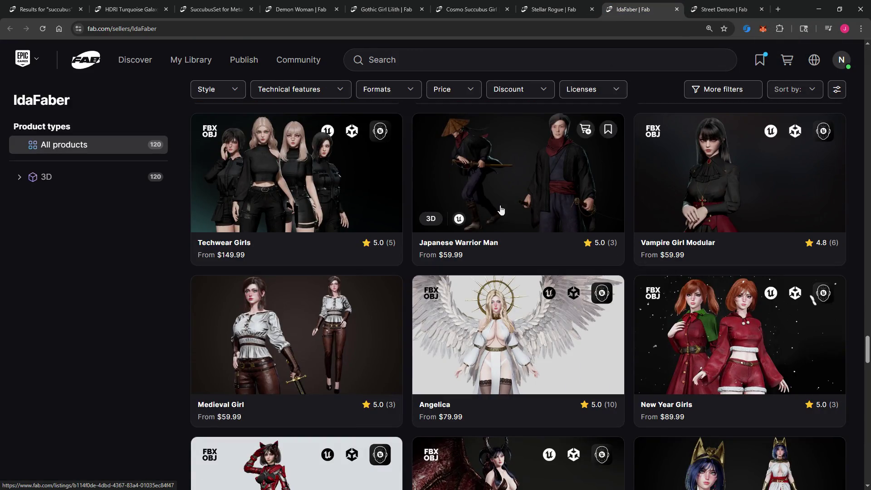
pyautogui.scroll(-5, 501, 210)
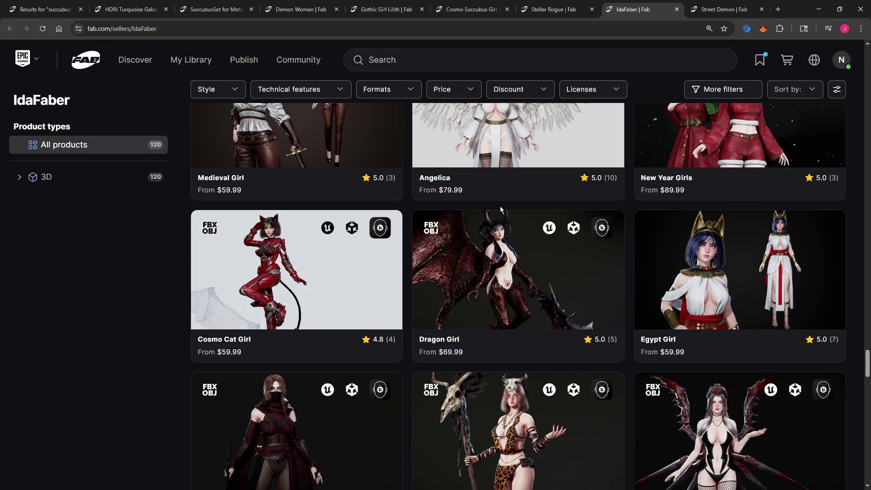
pyautogui.scroll(-4, 500, 209)
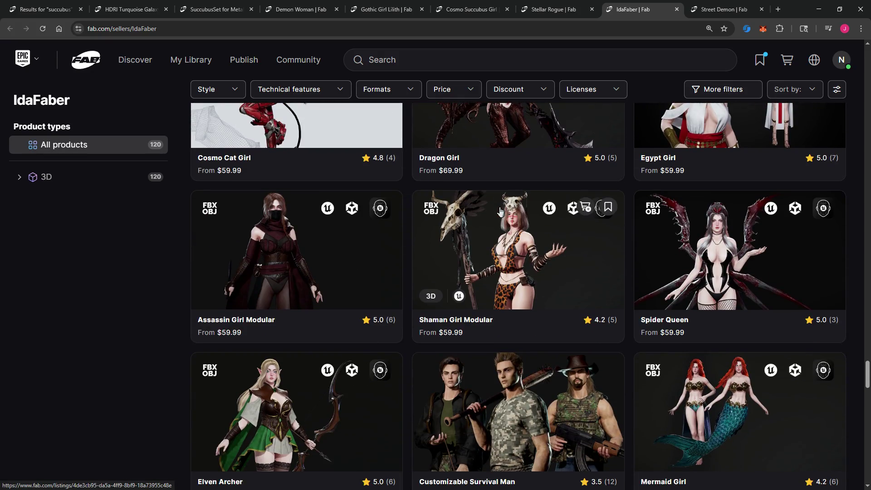
pyautogui.scroll(-5, 501, 210)
pyautogui.scroll(-5, 500, 212)
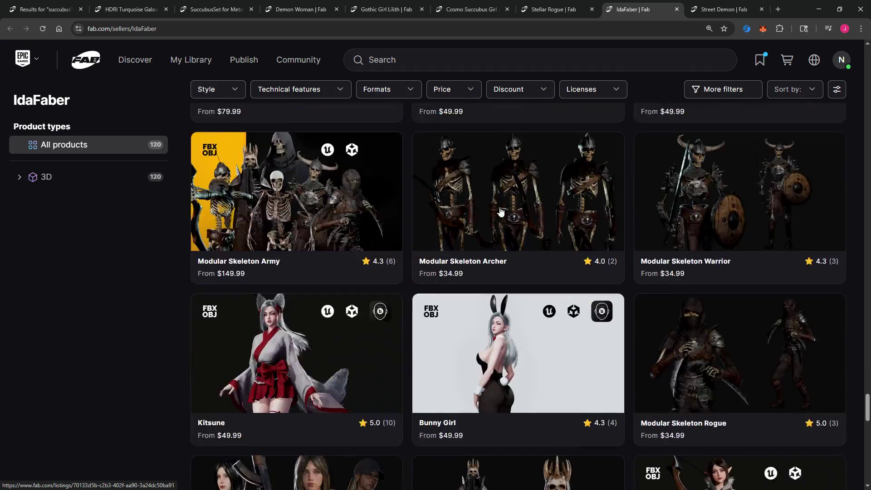
pyautogui.scroll(-5, 501, 211)
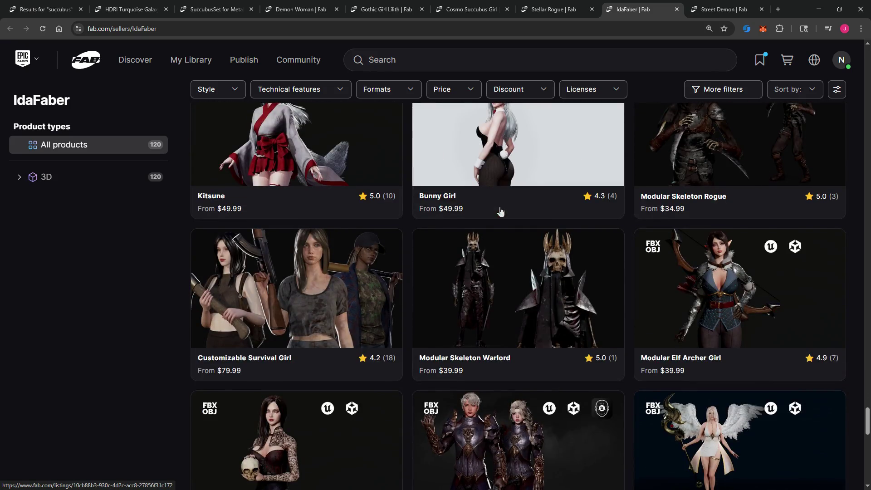
pyautogui.scroll(-4, 501, 211)
pyautogui.scroll(-3, 500, 212)
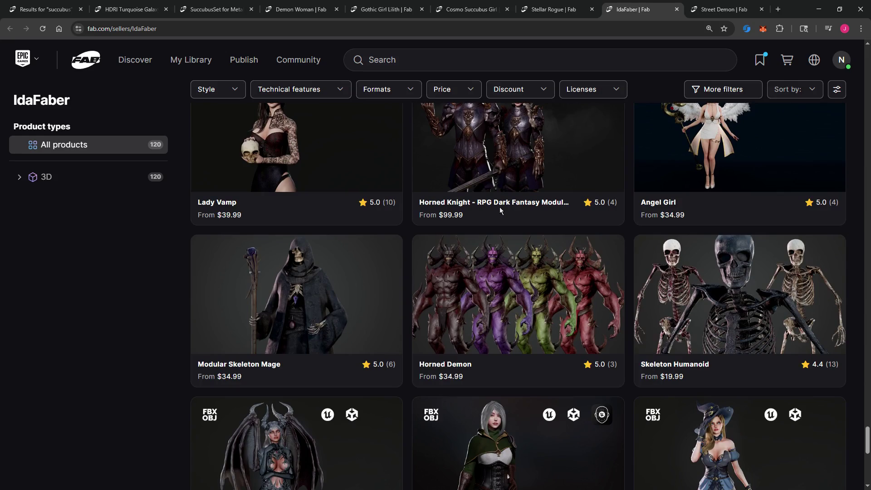
pyautogui.scroll(-1, 500, 212)
pyautogui.scroll(3, 501, 211)
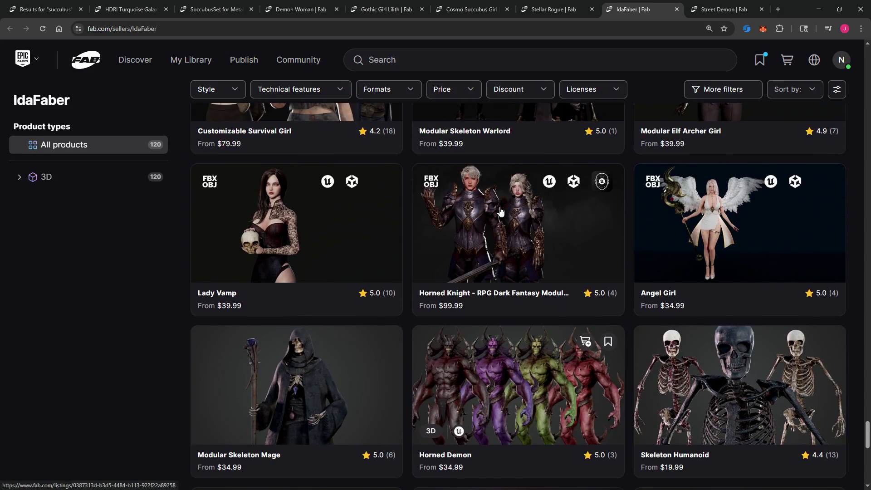
# Step: Open Lady Vamp ($39.99–$79.99) in a new tab and switch to it
pyautogui.rightClick(307, 209)
pyautogui.click(327, 216)
pyautogui.click(727, 9)
pyautogui.scroll(-3, 413, 245)
pyautogui.scroll(3, 205, 433)
# Step: Enlarge Lady Vamp's image and page through full-body, seated, crossed-arms, skull and A-pose views
pyautogui.click(589, 113)
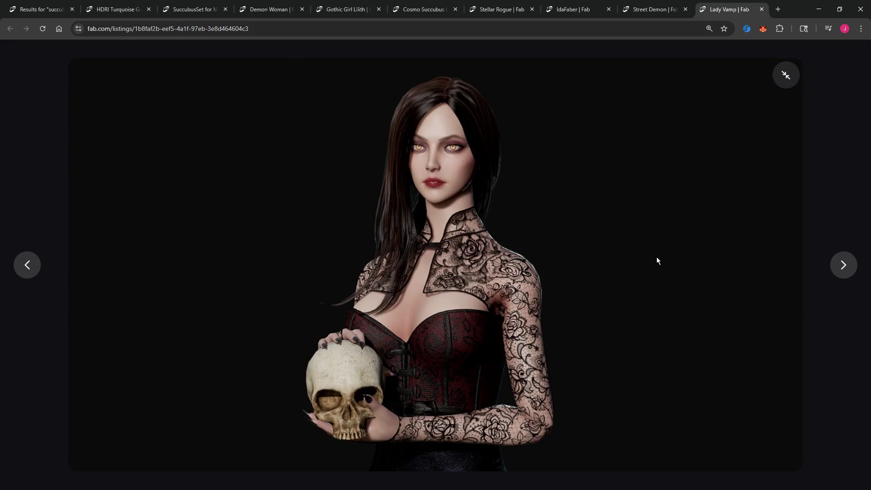
pyautogui.click(841, 267)
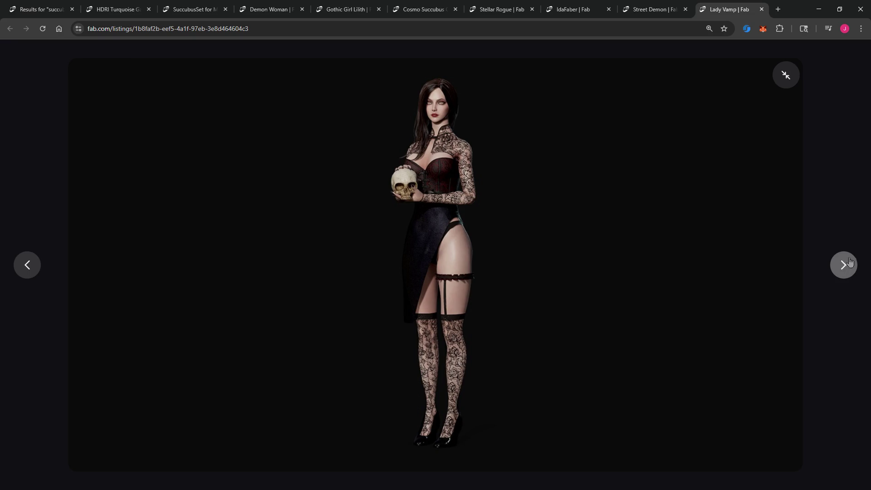
pyautogui.click(846, 266)
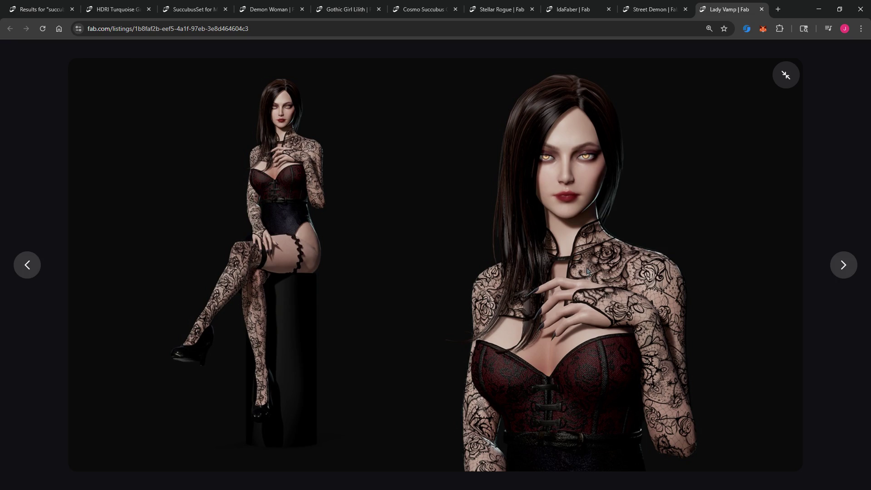
pyautogui.click(847, 276)
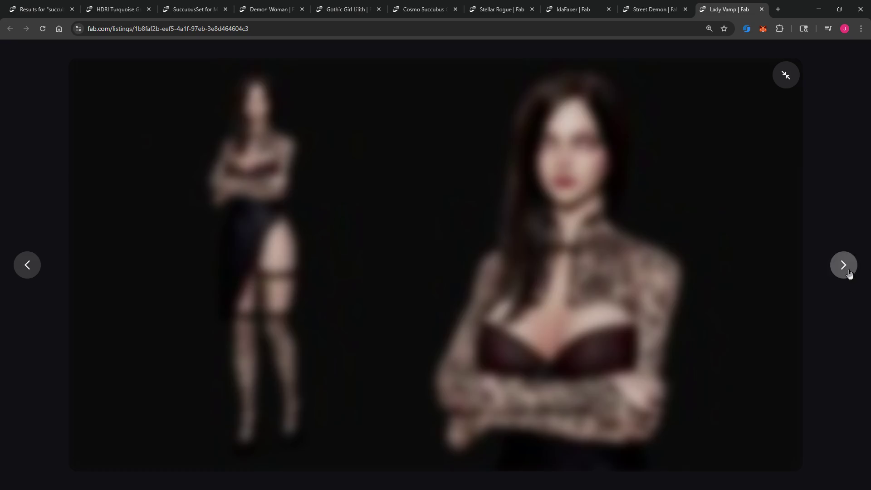
pyautogui.click(844, 266)
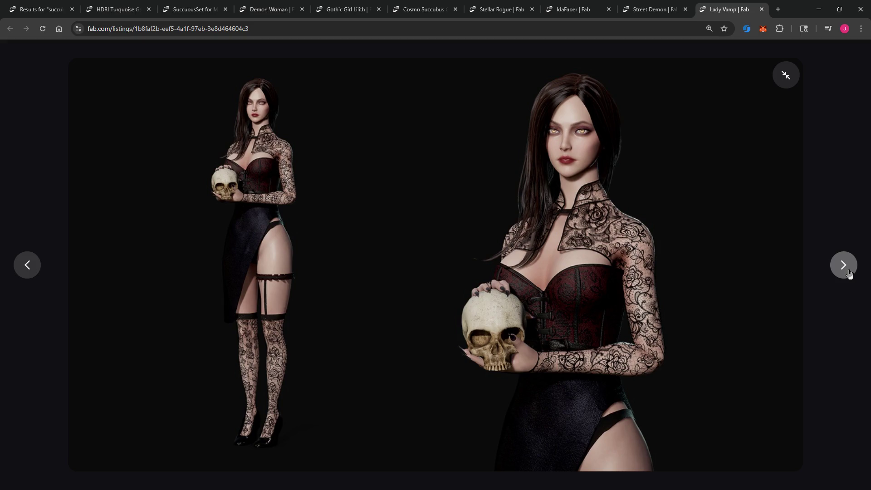
pyautogui.click(844, 265)
pyautogui.click(849, 272)
# Step: Continue through eye colour, glowing eyes, rigging and blonde A-pose images back to the portrait
pyautogui.click(849, 272)
pyautogui.click(849, 272)
pyautogui.click(849, 272)
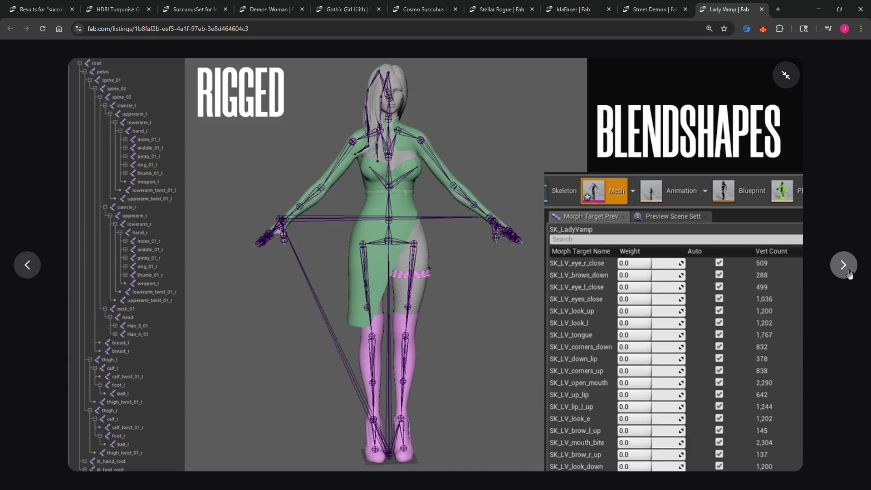
pyautogui.click(849, 272)
pyautogui.click(849, 272)
pyautogui.click(849, 272)
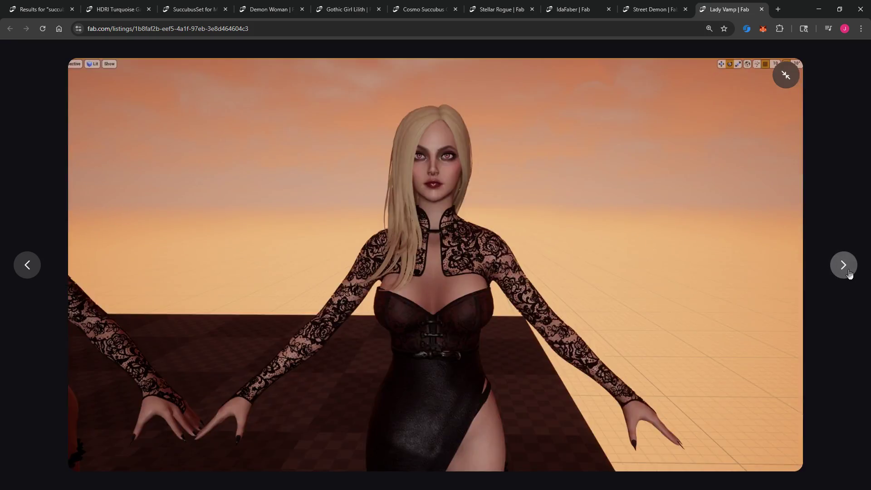
pyautogui.click(850, 272)
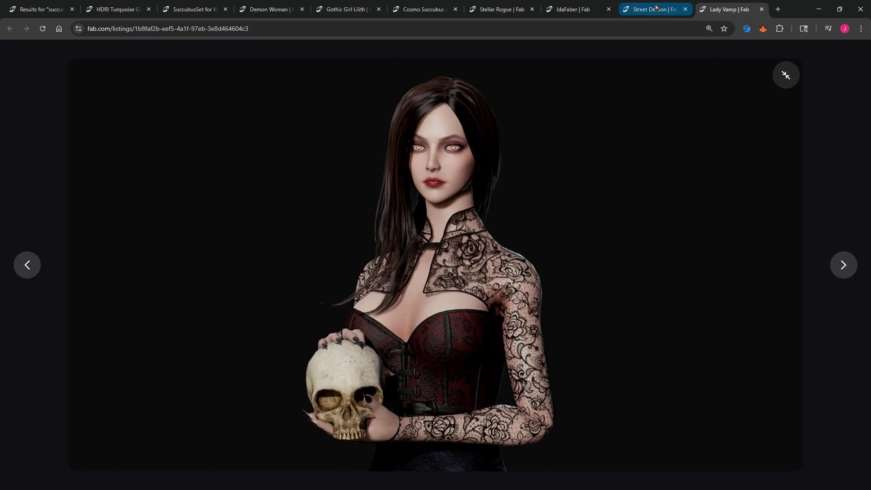
# Step: Close IdaFaber's seller page and return via Stellar Rogue to the 'succubus' search results
pyautogui.click(574, 9)
pyautogui.scroll(-5, 550, 177)
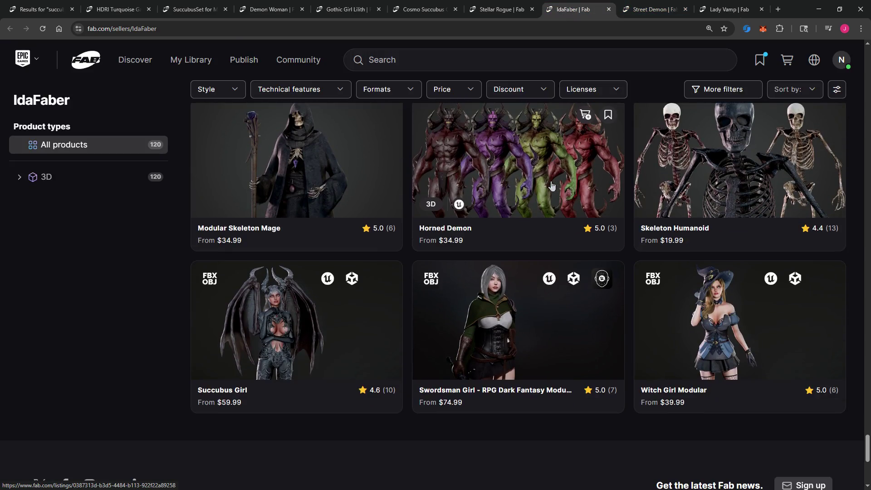
pyautogui.click(605, 11)
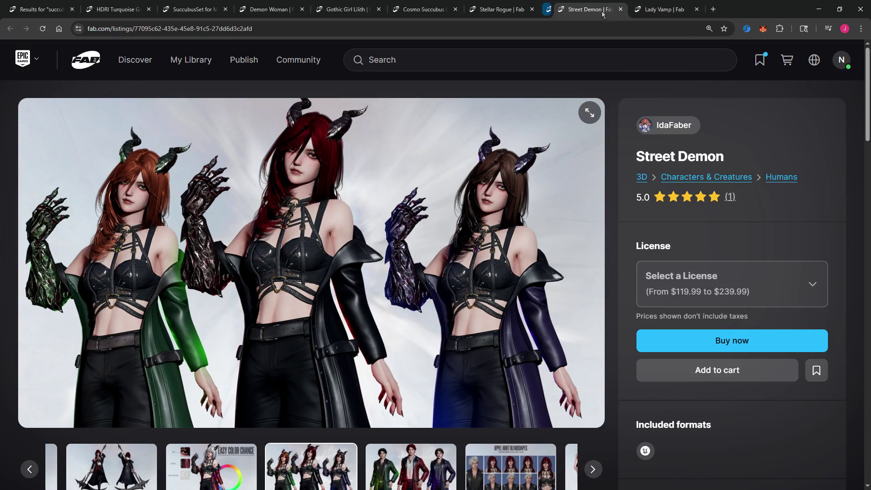
pyautogui.click(499, 9)
pyautogui.scroll(2, 202, 145)
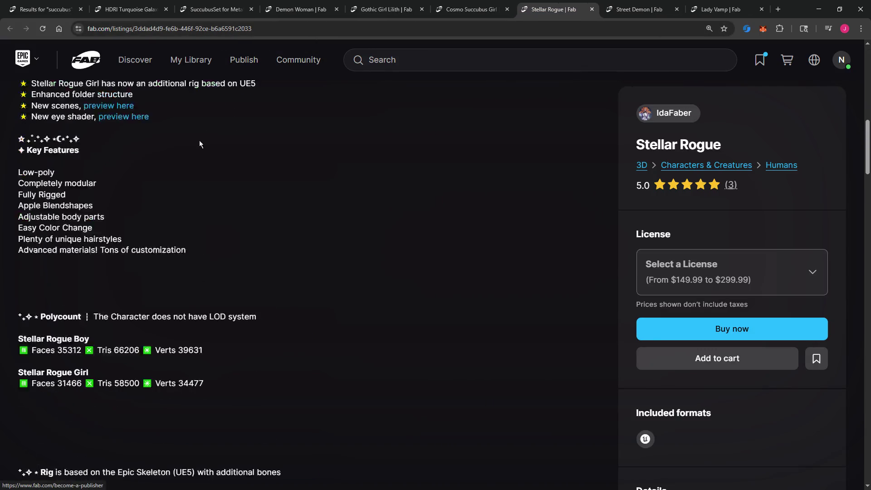
pyautogui.scroll(3, 202, 144)
pyautogui.click(45, 9)
# Step: Scroll the succubus results down to IdaFaber's Kitsune Yuna, Cheng Yi and K-POP SERIES - Sun listings
pyautogui.scroll(-5, 448, 246)
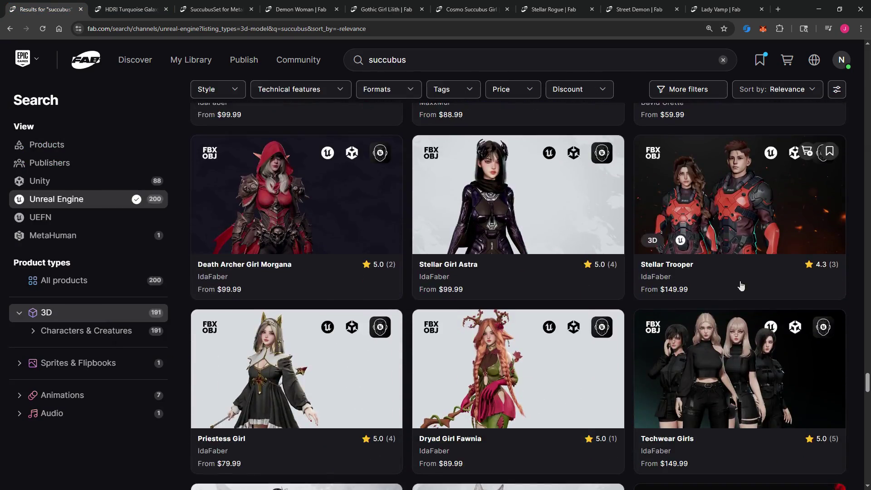
pyautogui.scroll(-4, 741, 285)
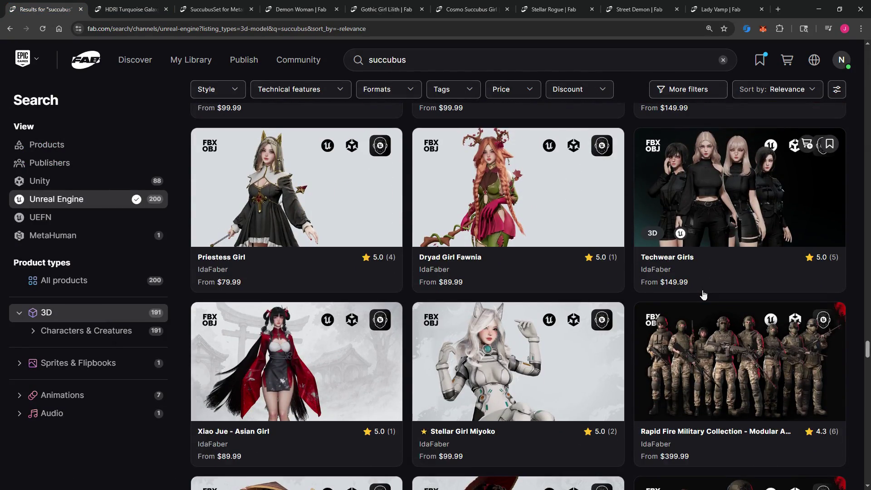
pyautogui.scroll(-6, 704, 295)
pyautogui.scroll(-6, 703, 295)
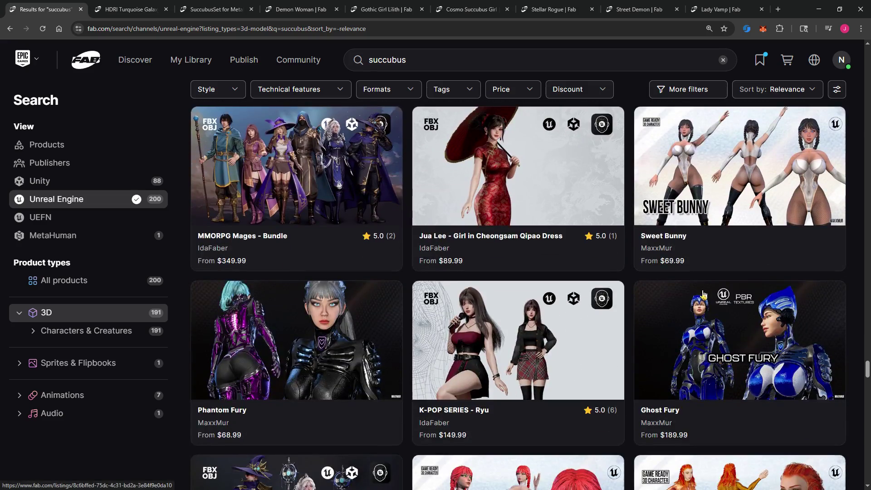
pyautogui.scroll(-6, 704, 295)
pyautogui.scroll(-6, 772, 186)
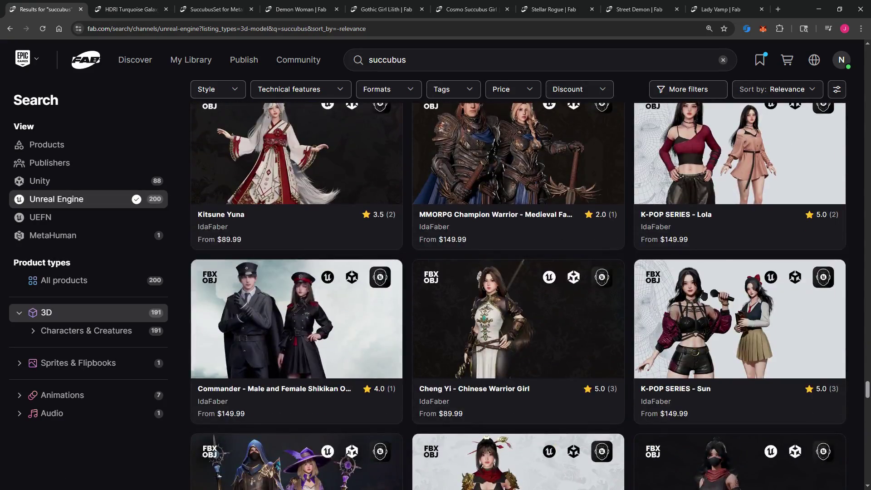
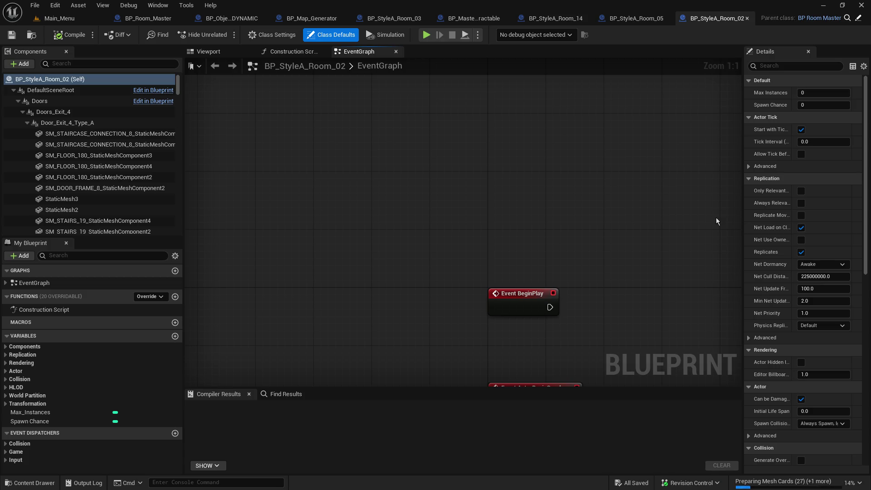
# Step: Switch to the Main_Menu level and glance over its Play options menu
pyautogui.click(65, 18)
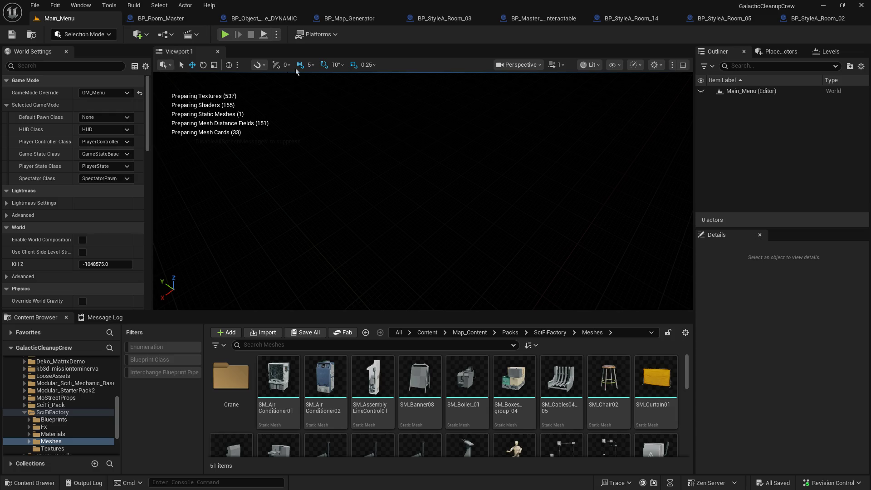
pyautogui.click(277, 34)
pyautogui.click(277, 35)
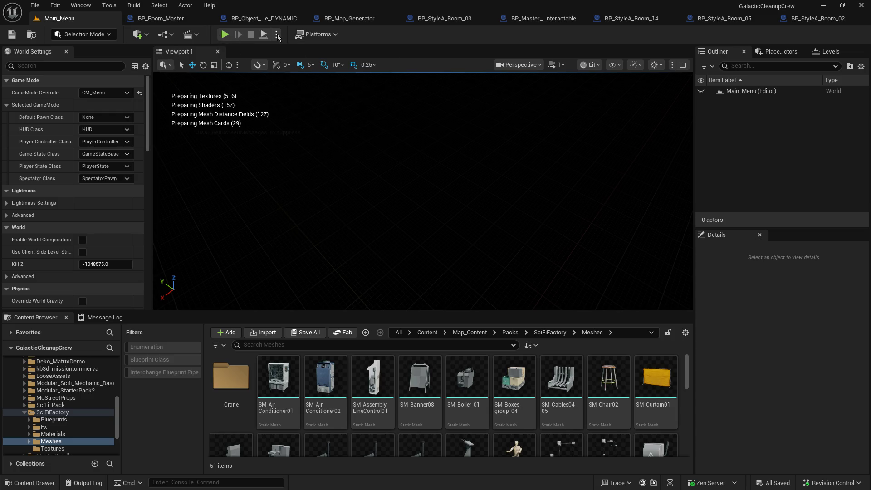
# Step: Run Main_Menu in a Play In Editor session and enlarge the game viewport
pyautogui.click(276, 34)
pyautogui.click(277, 35)
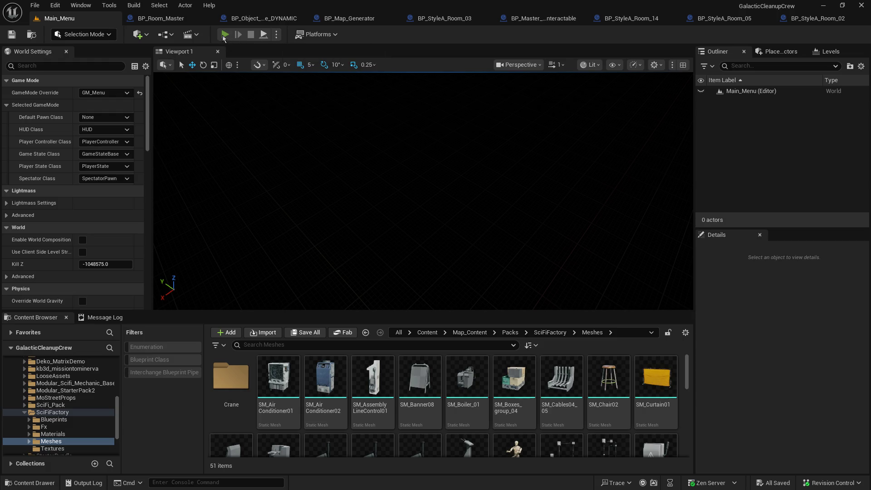
pyautogui.click(224, 36)
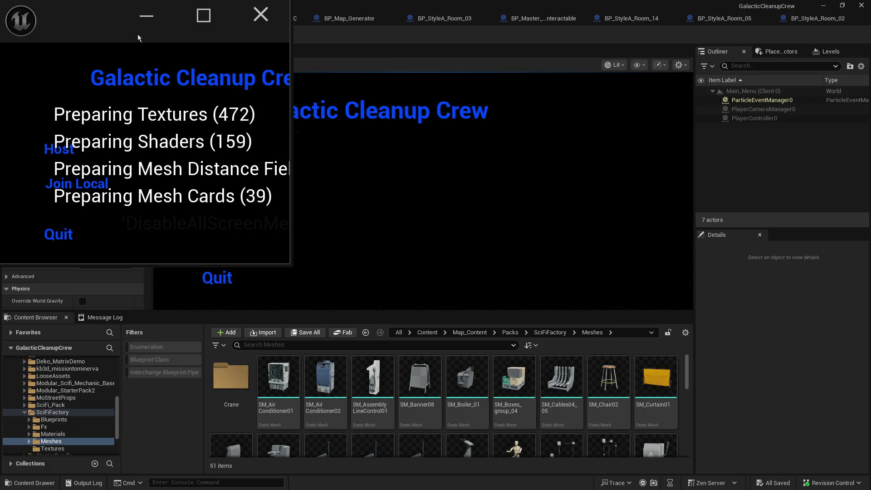
pyautogui.click(206, 23)
pyautogui.click(630, 174)
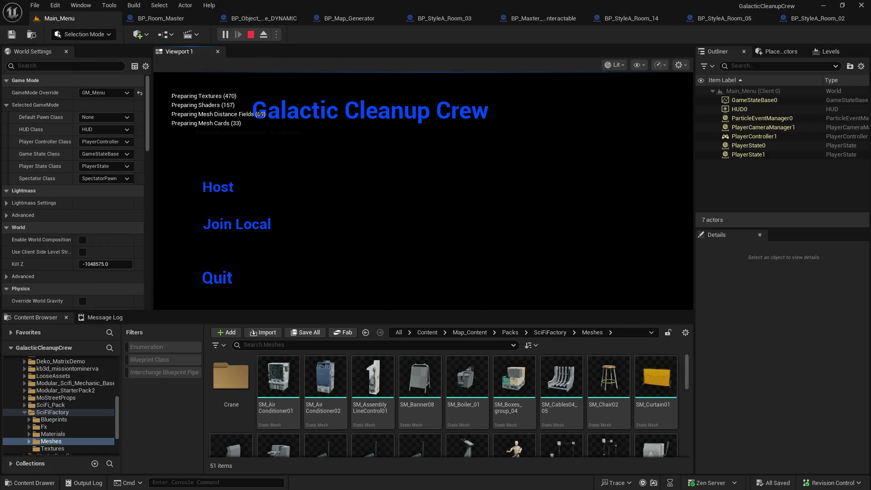
pyautogui.moveTo(568, 312); pyautogui.dragTo(568, 367)
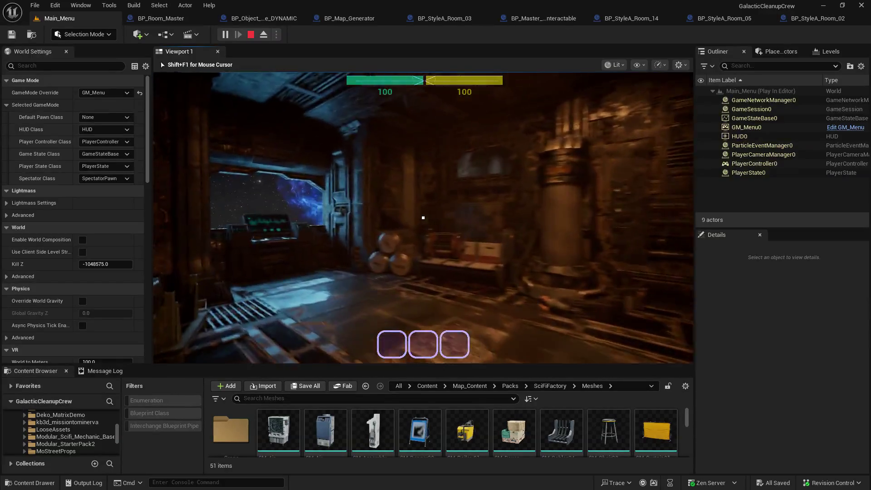
# Step: Free the cursor with Shift+F1, then walk forward until the Generator level loads
pyautogui.hotkey('shift', 'F1')
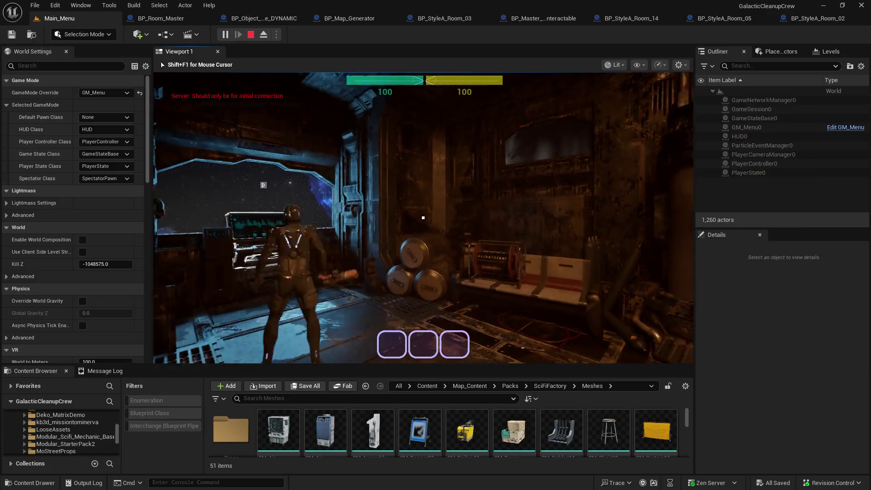
pyautogui.press('w')
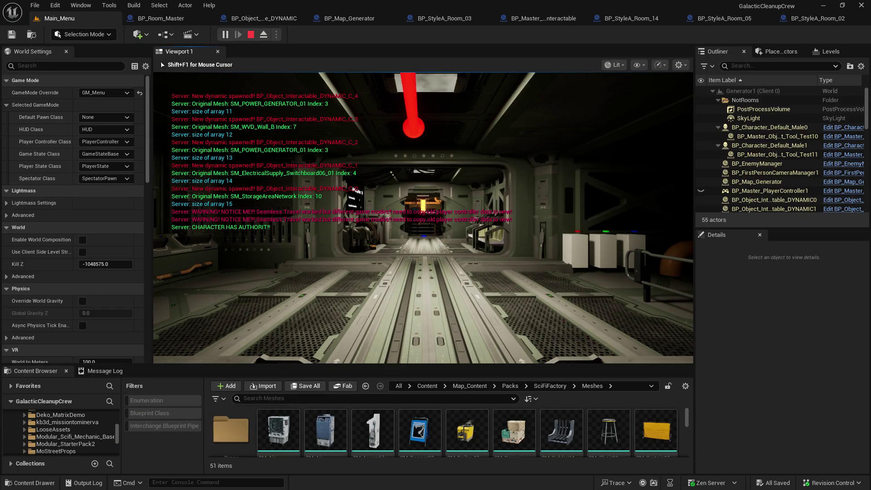
# Step: Walk the character down the corridor until the interactable terminal is outlined
pyautogui.press('w')
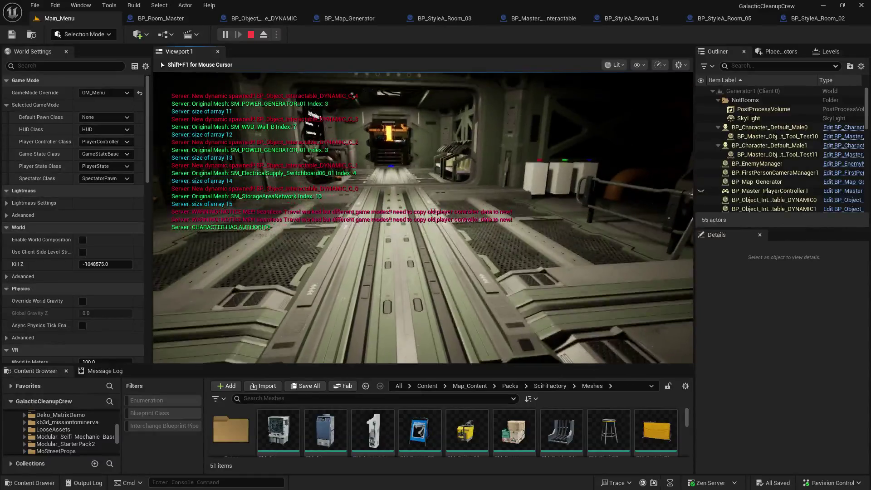
pyautogui.press('w')
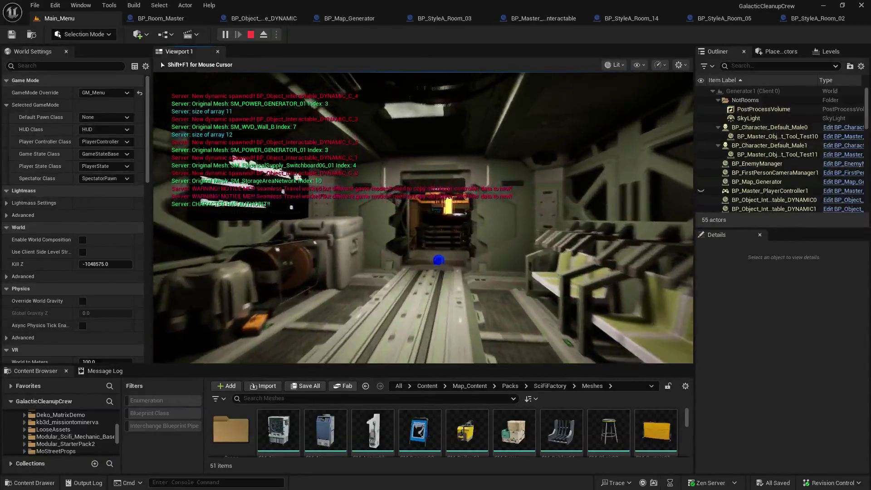
pyautogui.press('w')
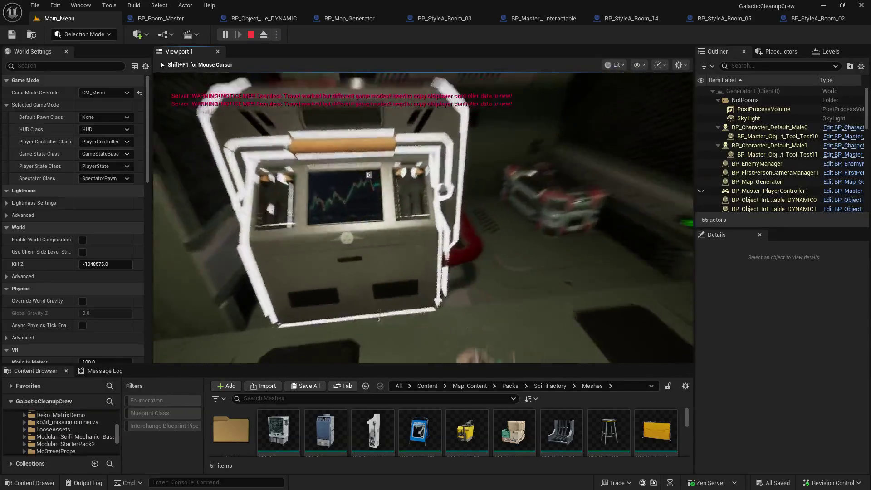
# Step: Interact with the outlined machine, then eject from the player with F8
pyautogui.press('e')
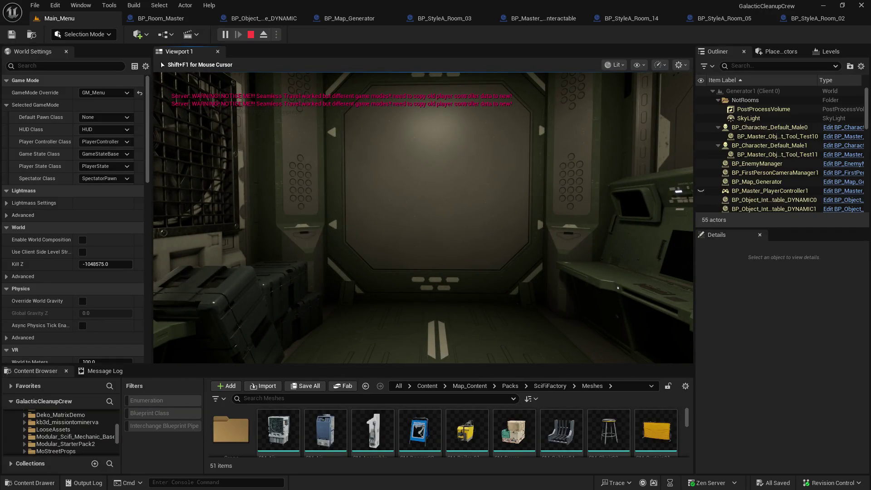
pyautogui.press('F8')
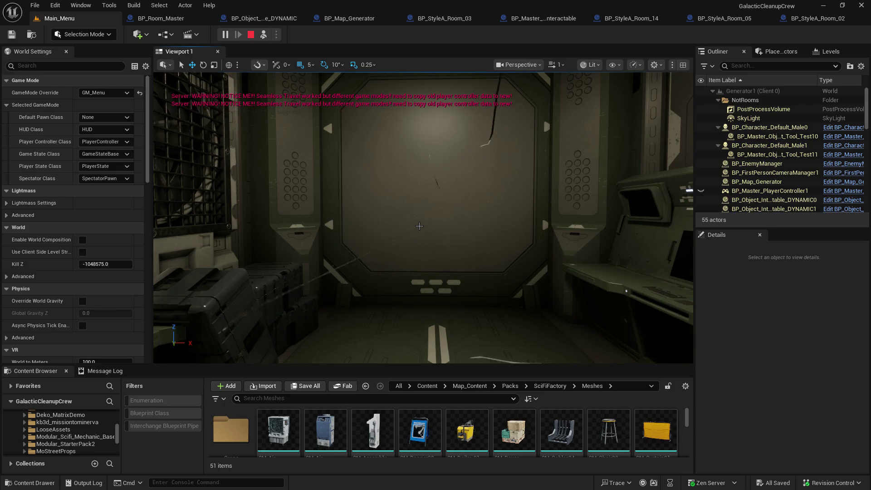
# Step: Fly the free camera around the rooms, then repossess the player and head for the red staircase
pyautogui.moveTo(420, 226)
pyautogui.mouseDown()
pyautogui.moveTo(426, 136)
pyautogui.moveTo(481, 159)
pyautogui.mouseUp()
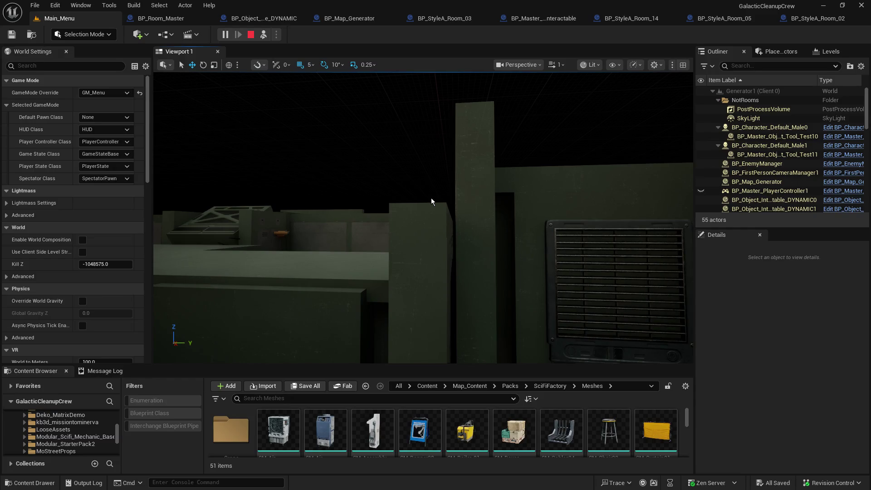
pyautogui.click(431, 198)
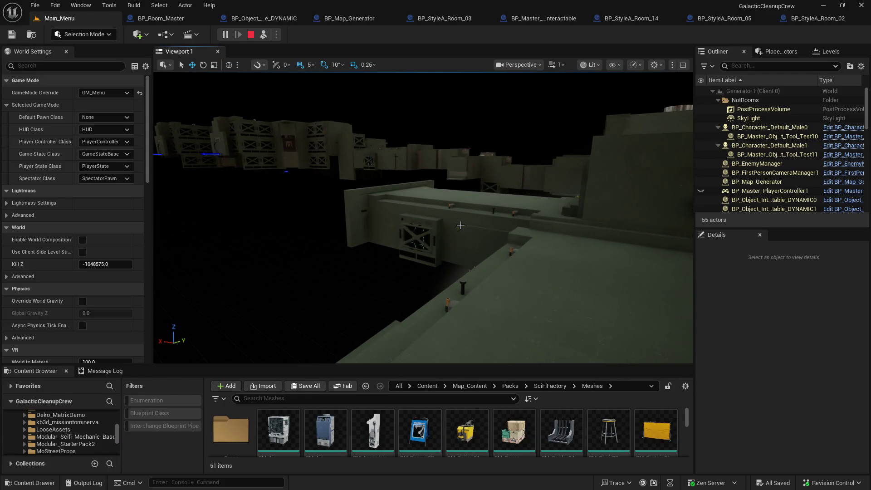
pyautogui.press('F8')
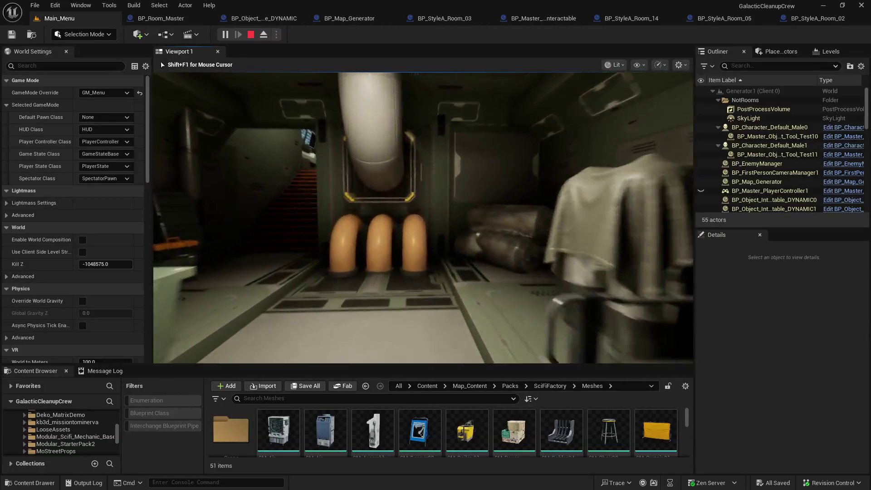
pyautogui.press('w')
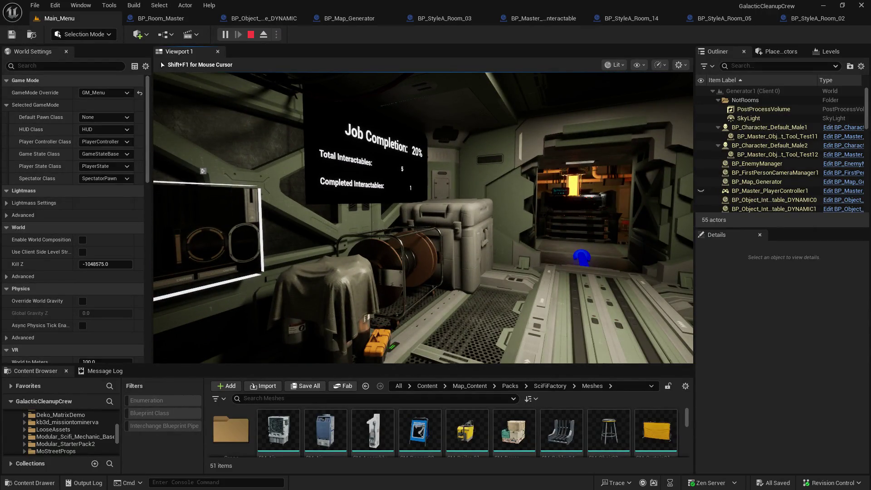
# Step: Confirm the Job Completion board at 20%, then stop the play session with Esc
pyautogui.press('Escape')
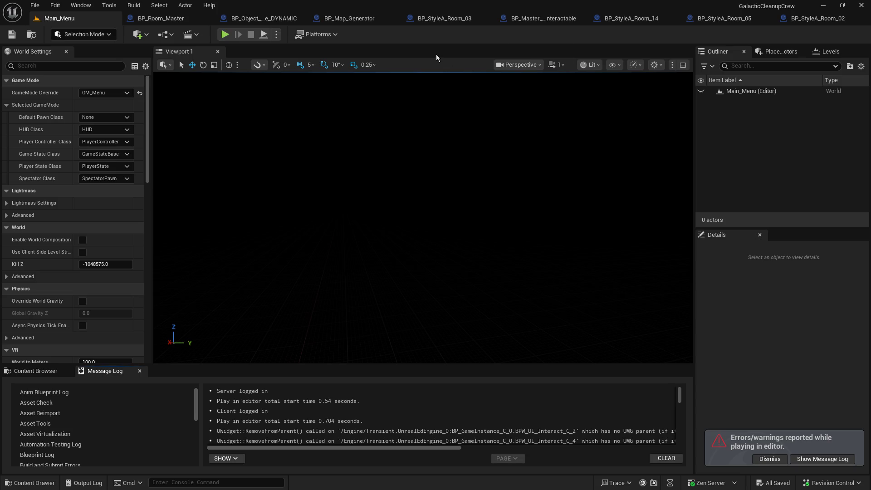
# Step: Show BP_StyleA_Room_03's Viewport and zoom the camera into the room interior
pyautogui.click(444, 18)
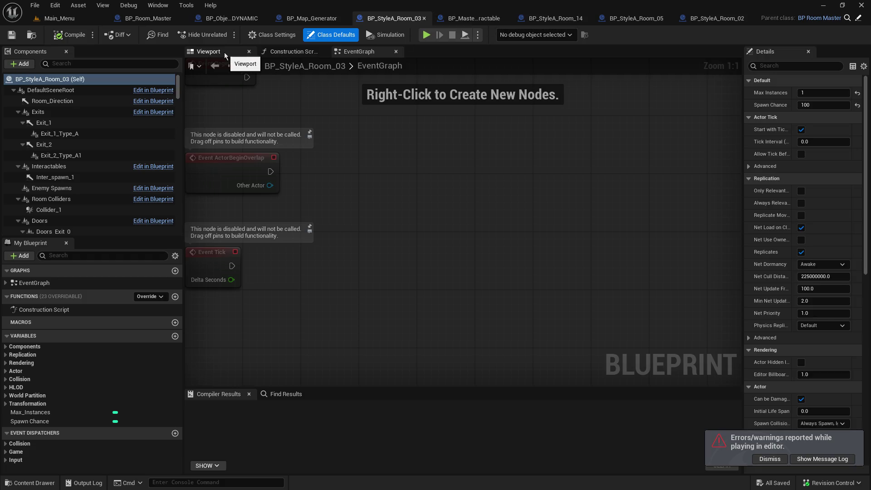
pyautogui.click(208, 52)
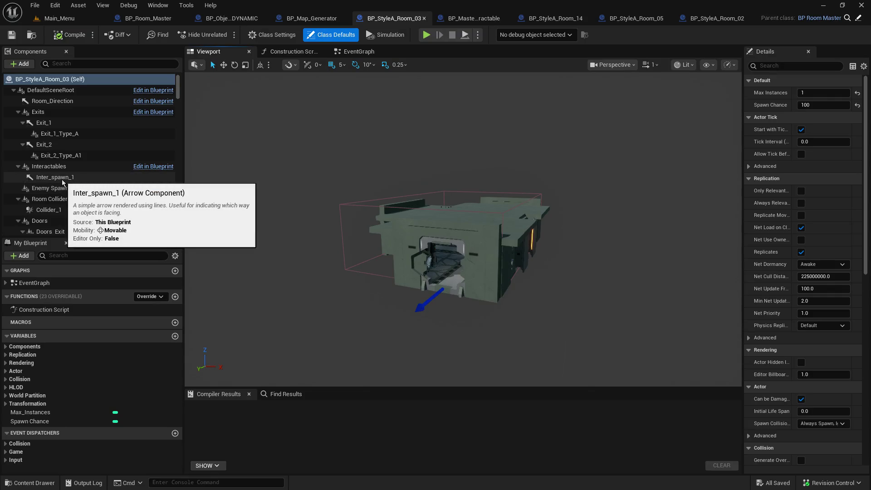
pyautogui.scroll(10, 380, 236)
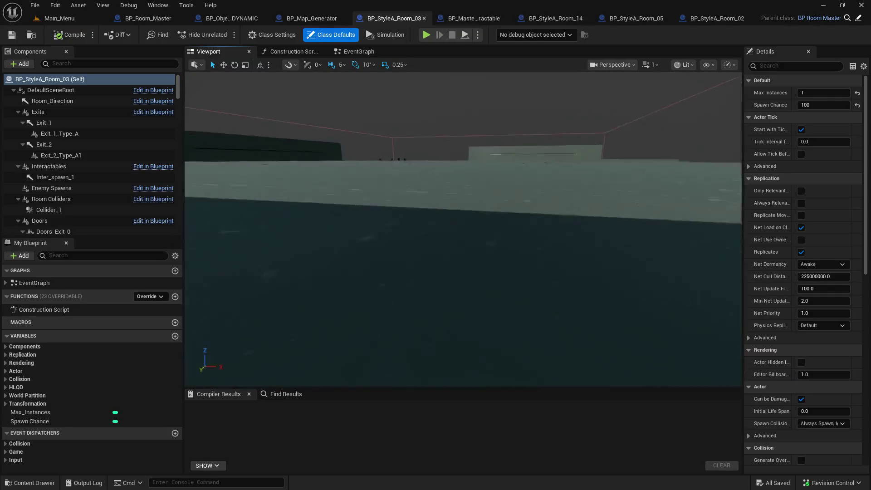
pyautogui.scroll(10, 380, 236)
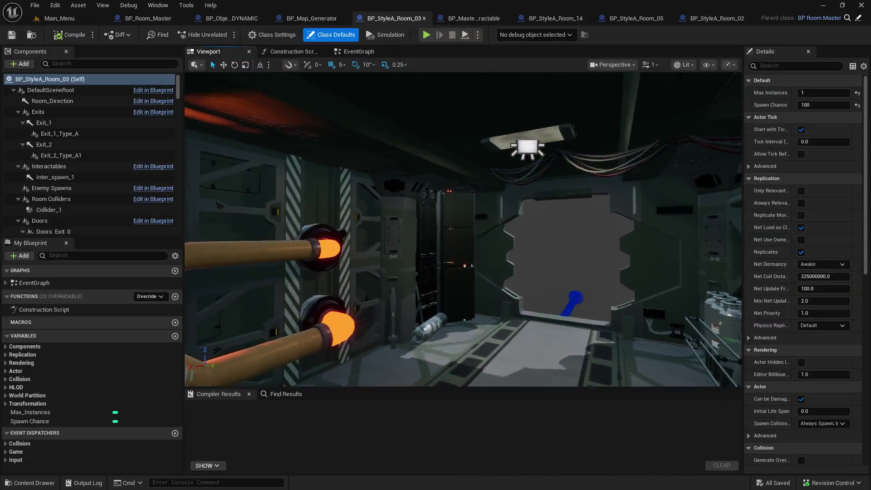
pyautogui.scroll(5, 377, 238)
# Step: Select the wall mesh, widen the Details panel, and briefly filter its properties by 'ta'
pyautogui.click(377, 238)
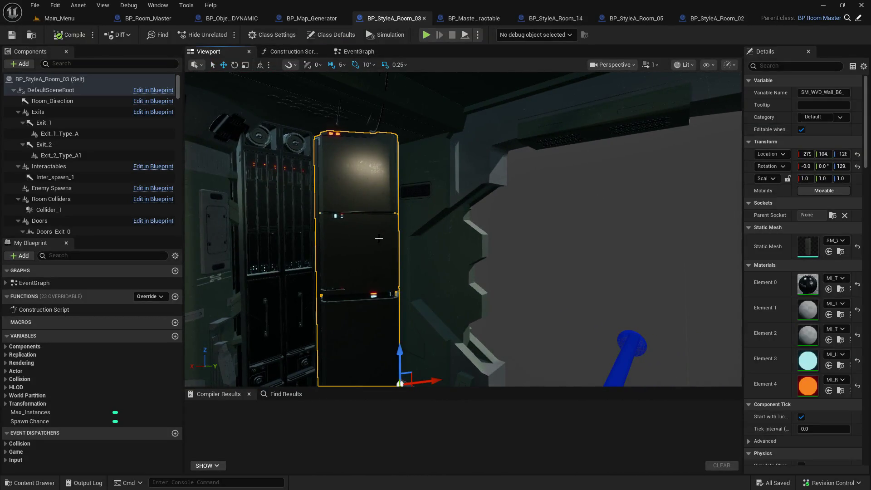
pyautogui.moveTo(740, 237); pyautogui.dragTo(673, 237)
pyautogui.scroll(-10, 782, 306)
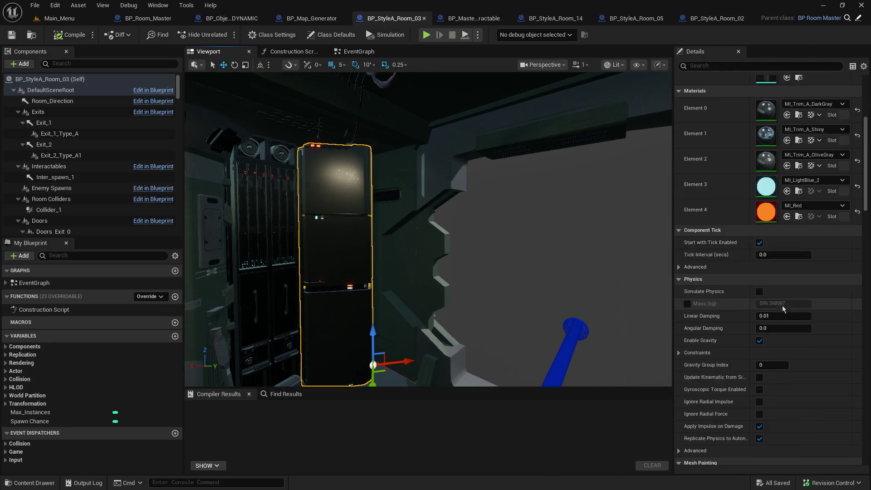
pyautogui.scroll(-5, 794, 327)
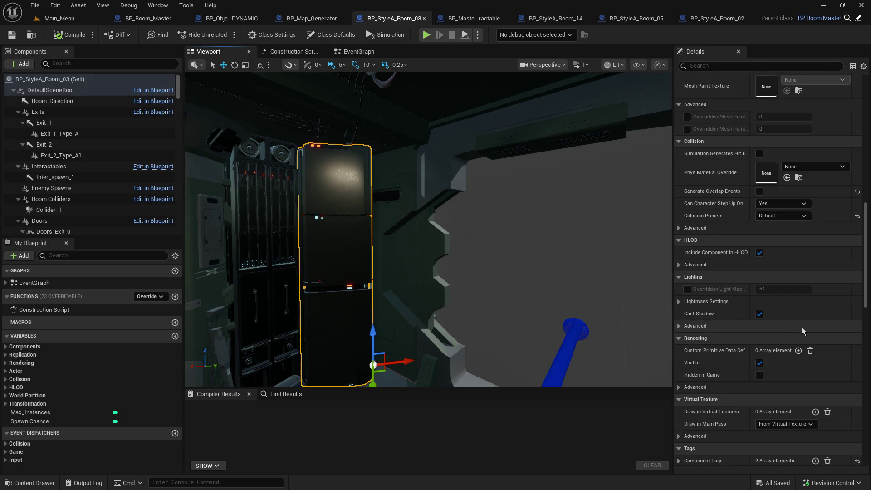
pyautogui.click(719, 65)
pyautogui.write('tag')
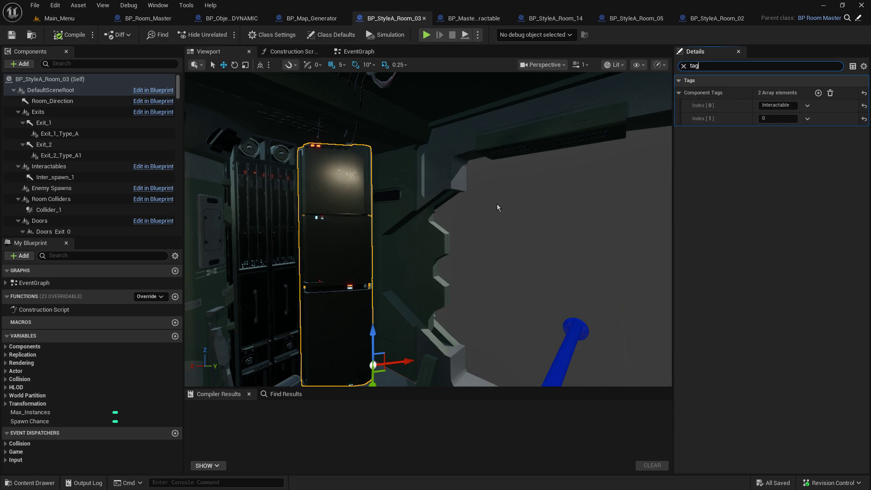
pyautogui.click(683, 66)
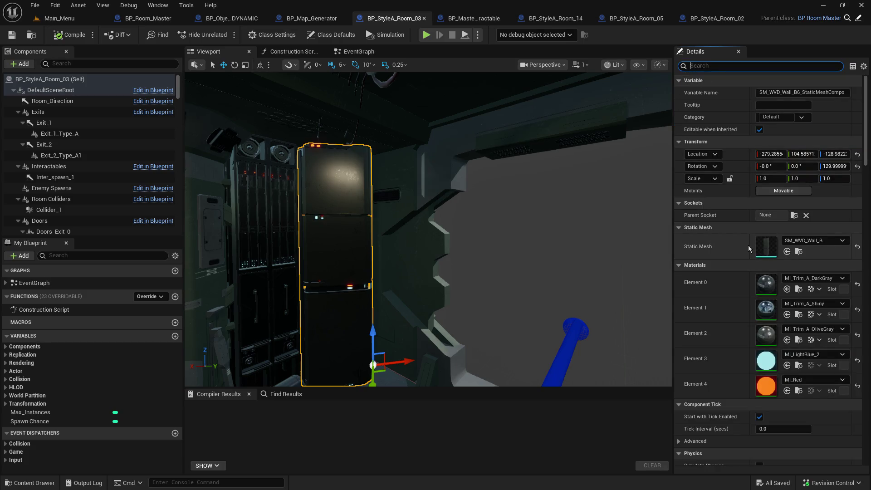
# Step: Check the wall's Nanite properties via a 'nanit' search, clear it, and browse to SM_WVD_Wall_B
pyautogui.scroll(-4, 748, 245)
pyautogui.scroll(3, 748, 245)
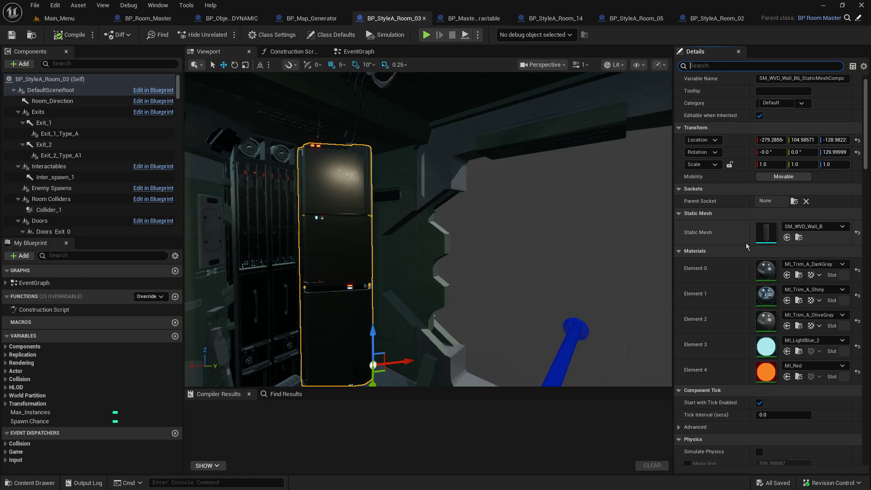
pyautogui.scroll(-5, 746, 243)
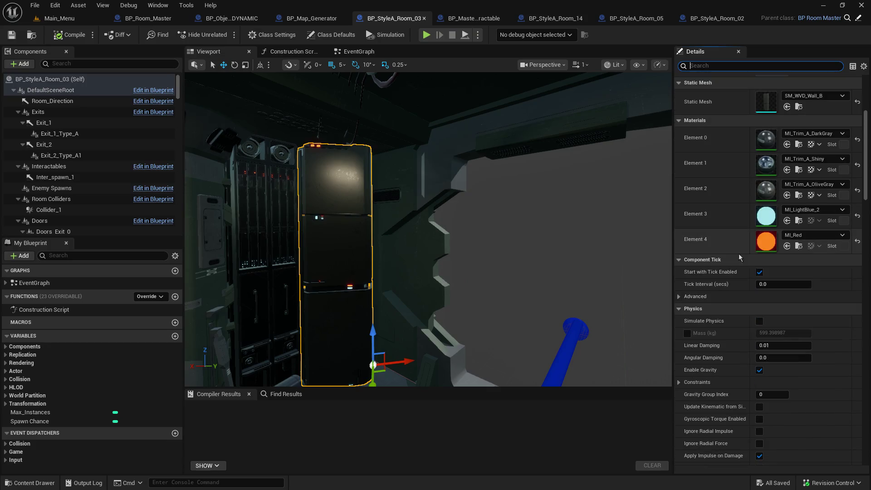
pyautogui.scroll(-4, 698, 298)
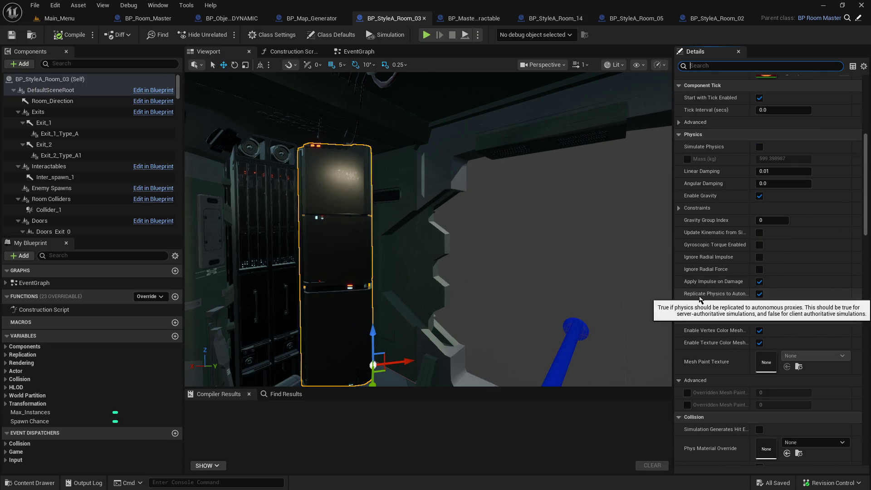
pyautogui.scroll(8, 700, 295)
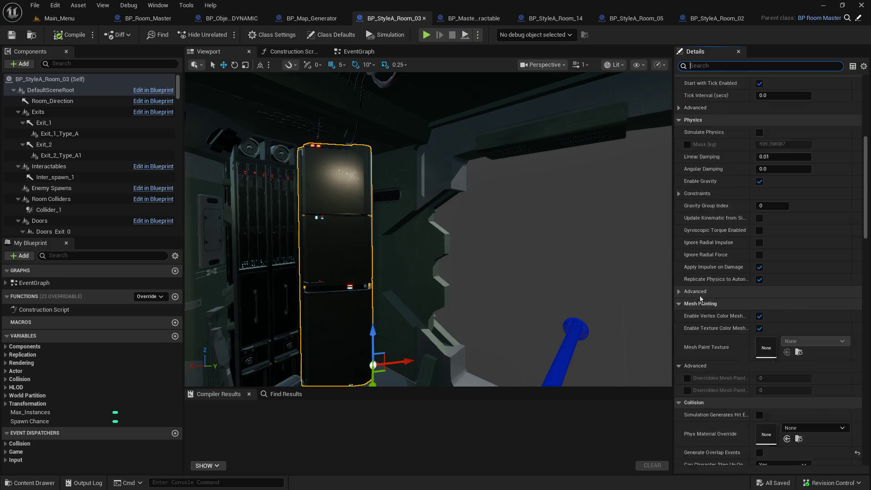
pyautogui.scroll(1, 720, 225)
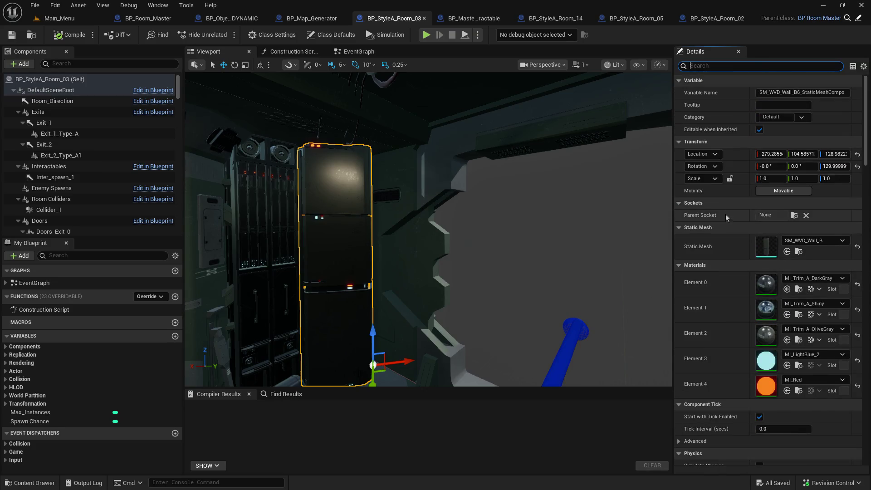
pyautogui.write('nanit')
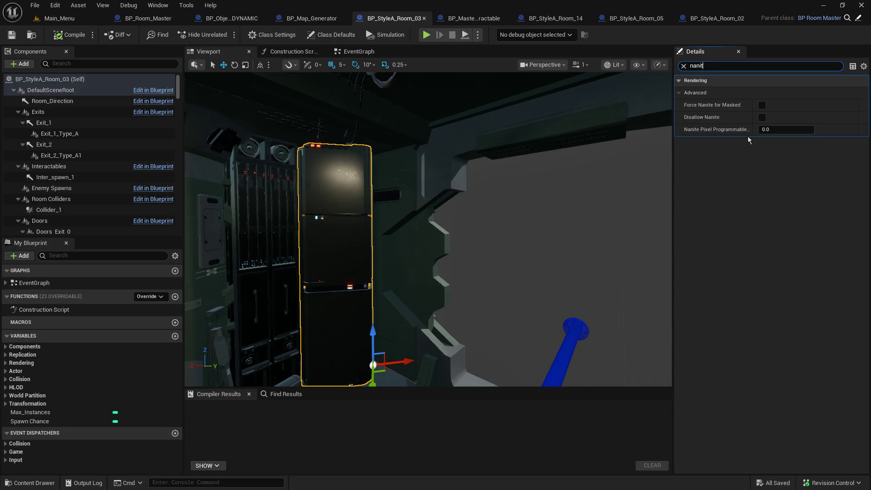
pyautogui.click(683, 66)
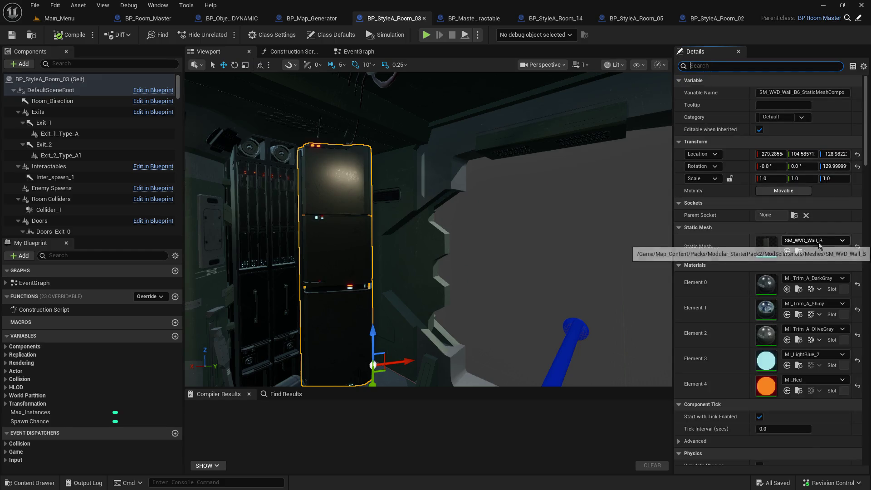
pyautogui.click(796, 249)
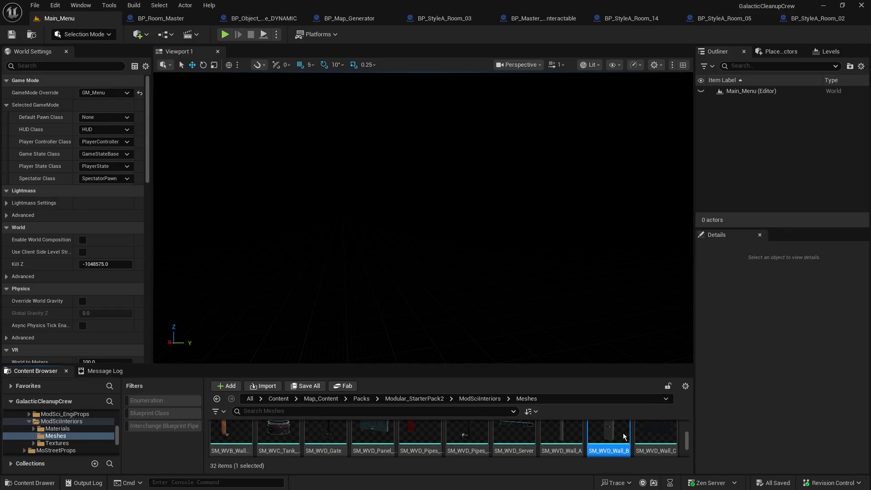
# Step: Review SM_WVD_Wall_B's Nanite settings and 5 material slots, moving its editor tab to the end
pyautogui.moveTo(622, 432)
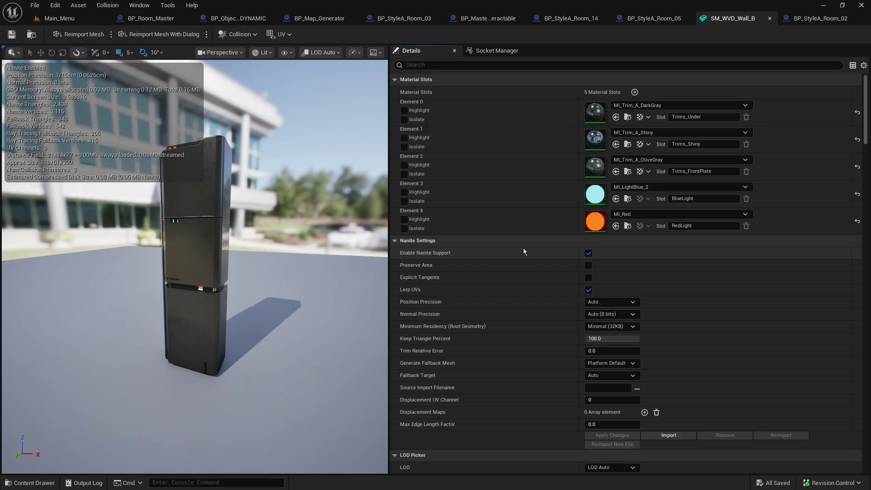
pyautogui.scroll(-3, 522, 260)
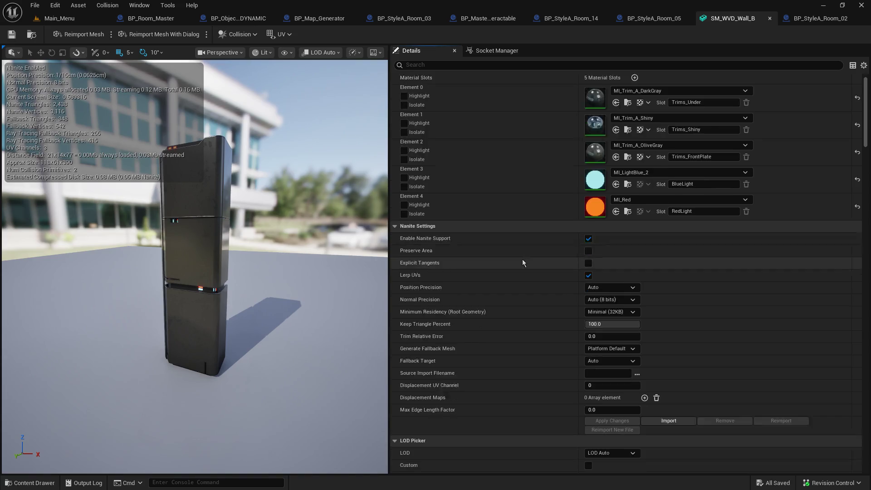
pyautogui.scroll(3, 522, 260)
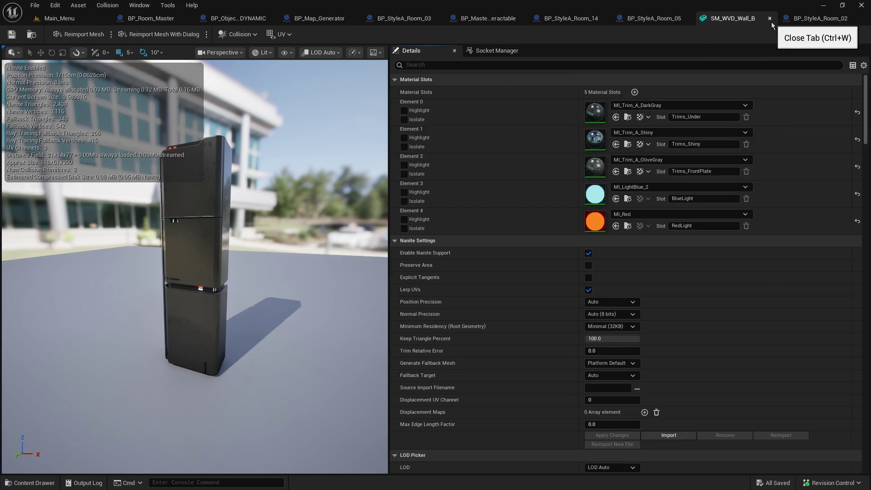
pyautogui.moveTo(745, 18); pyautogui.dragTo(831, 18)
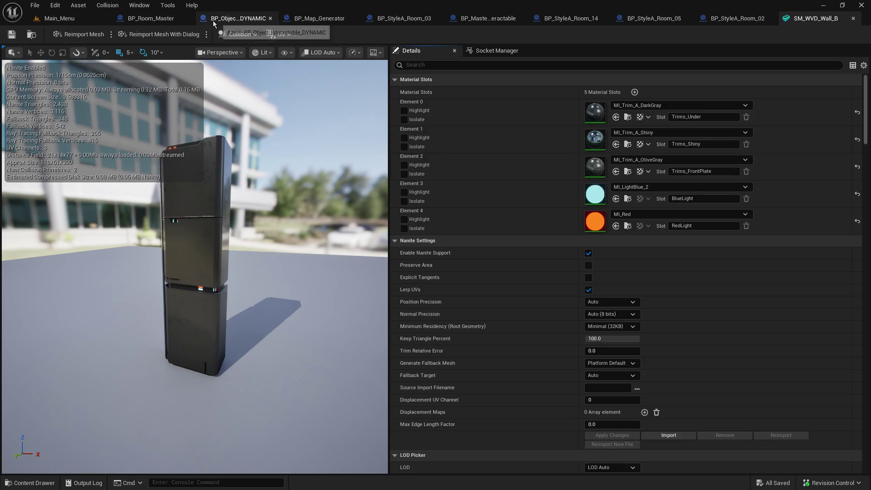
# Step: Look over the BP_Object_Interactable_DYNAMIC graph, then flip through the BP_Map_Generator and BP_StyleA_Room_03 tabs
pyautogui.click(226, 19)
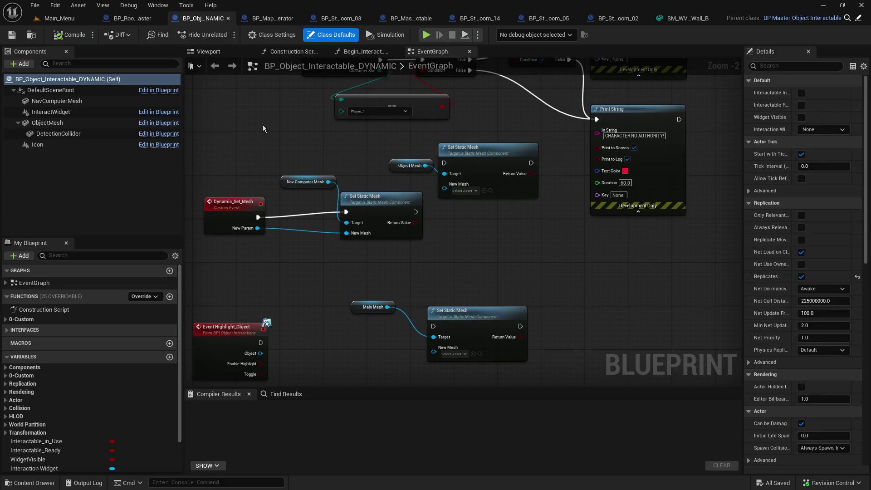
pyautogui.scroll(-5, 262, 125)
pyautogui.moveTo(371, 209); pyautogui.dragTo(368, 228)
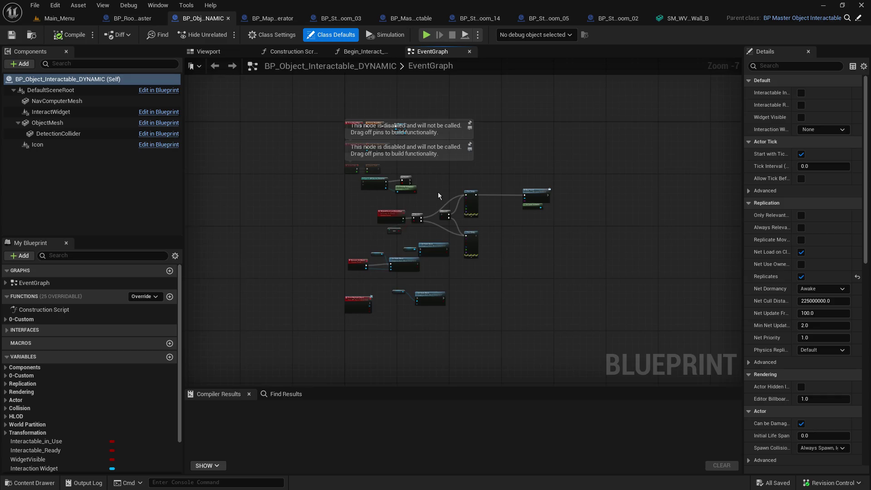
pyautogui.scroll(4, 429, 195)
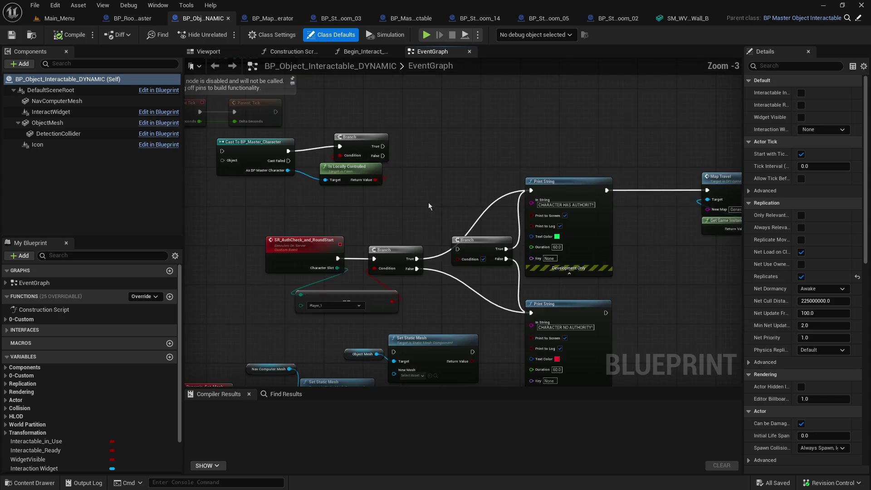
pyautogui.click(285, 19)
pyautogui.click(356, 18)
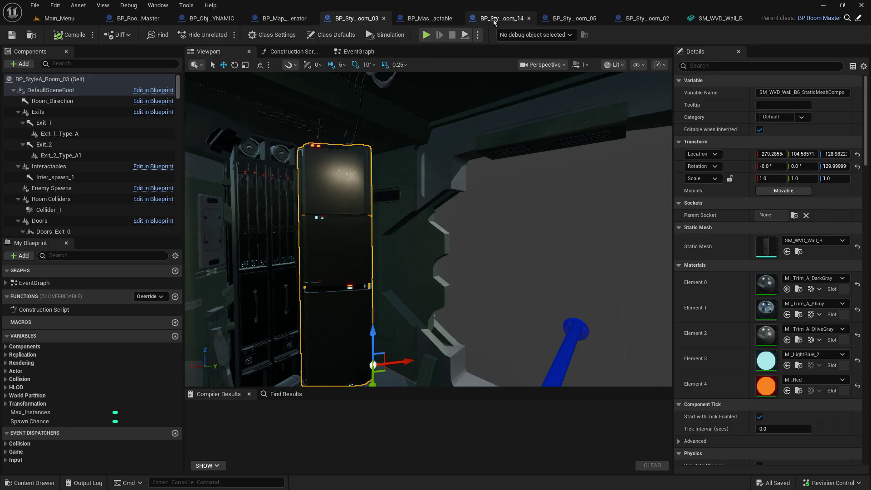
# Step: Close BP_Master_Object_Interactable and show BP_StyleA_Room_14's room in its Viewport
pyautogui.click(425, 19)
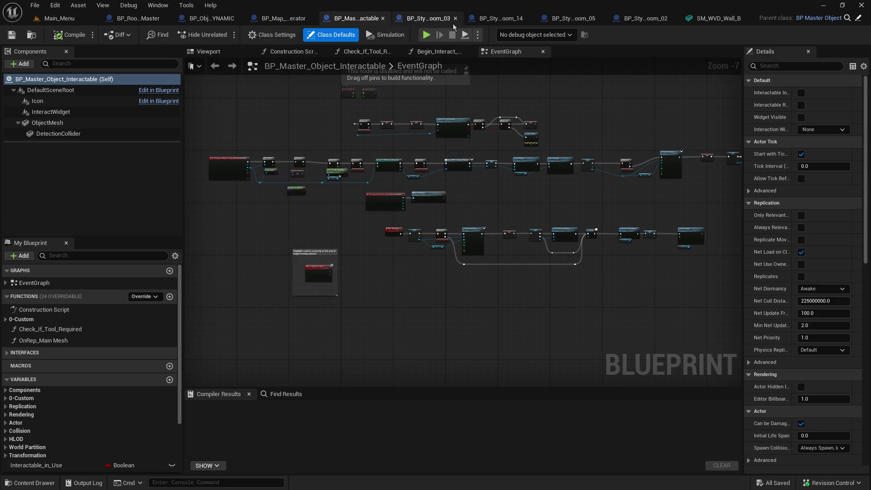
pyautogui.click(382, 19)
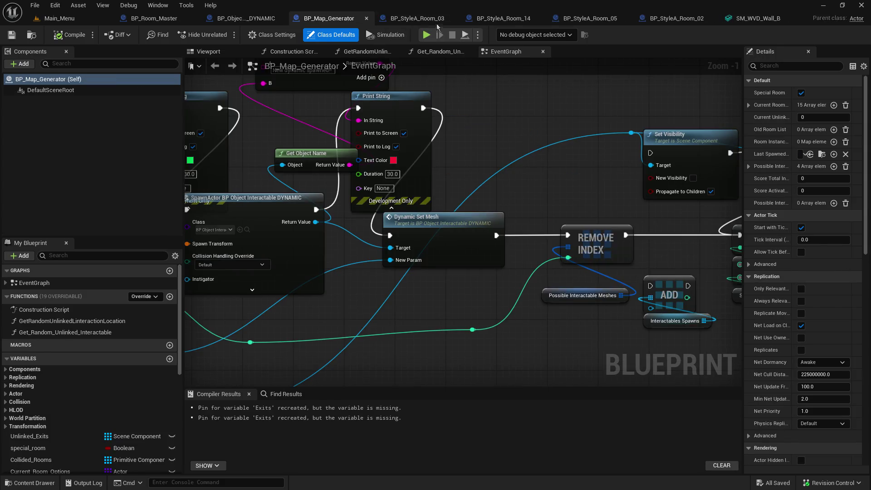
pyautogui.click(431, 19)
pyautogui.click(454, 19)
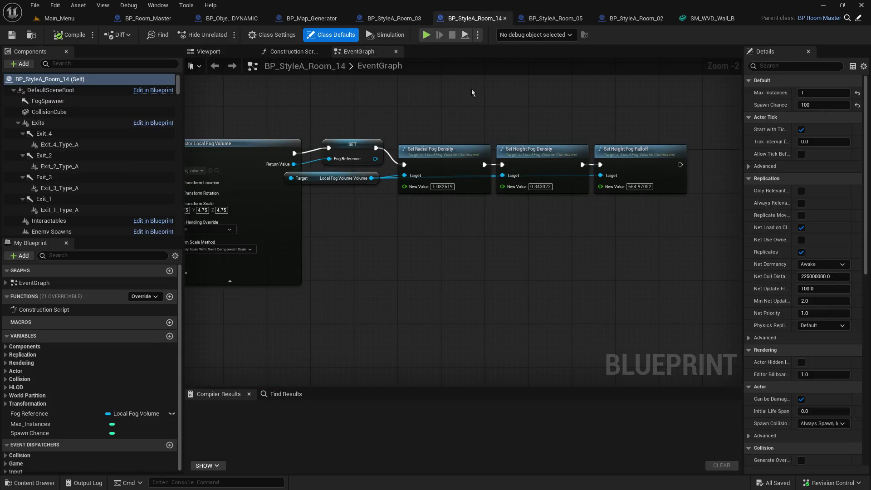
pyautogui.click(209, 52)
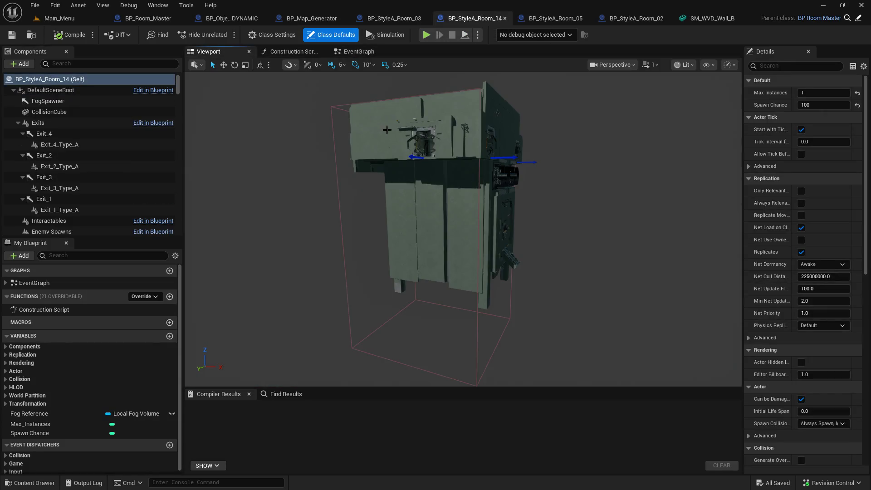
pyautogui.scroll(-10, 463, 229)
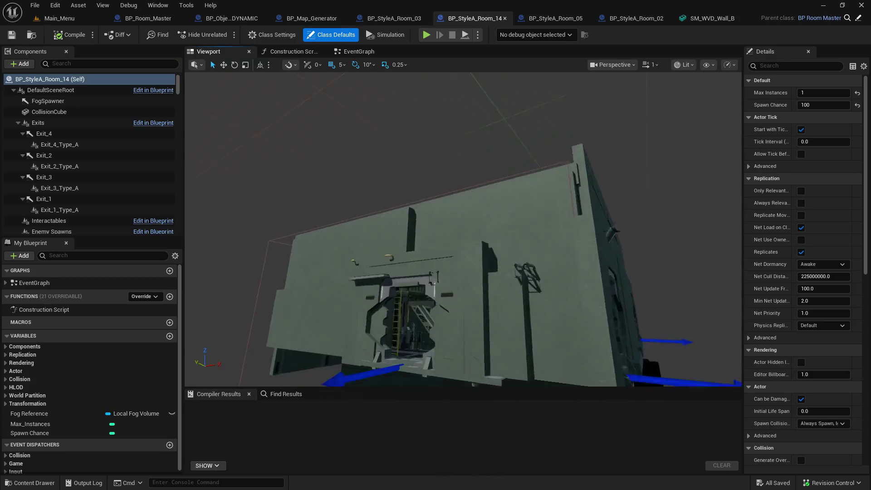
pyautogui.scroll(-10, 462, 229)
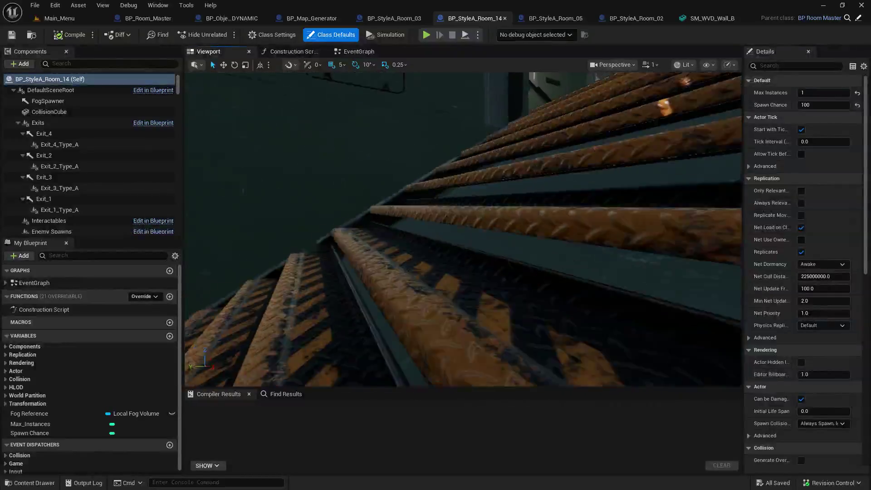
pyautogui.scroll(-10, 463, 229)
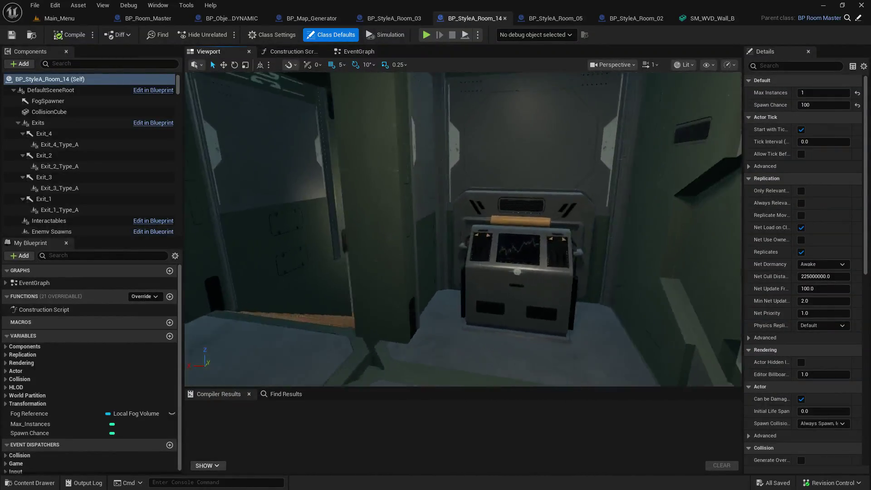
pyautogui.scroll(-3, 463, 229)
pyautogui.click(499, 281)
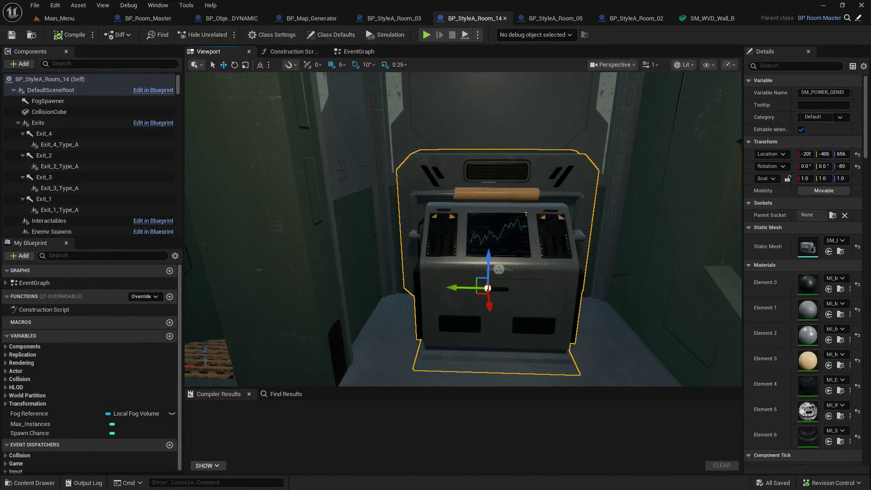
pyautogui.moveTo(743, 254); pyautogui.dragTo(716, 258)
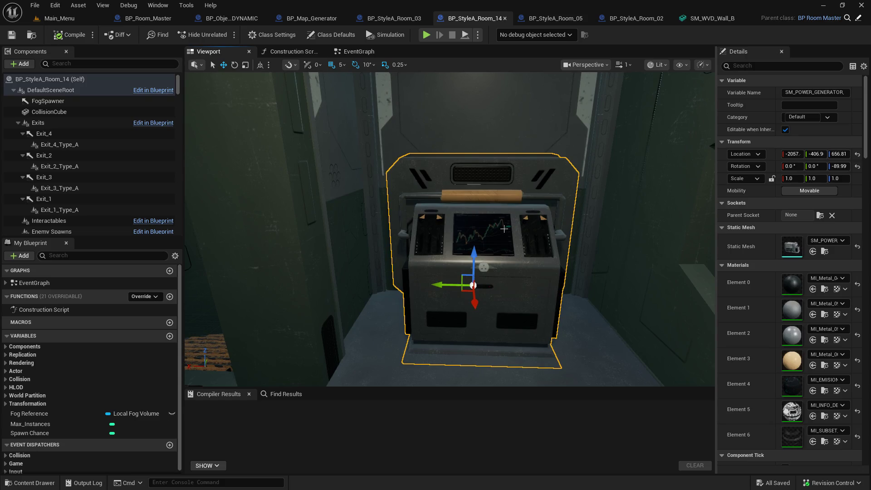
pyautogui.scroll(-5, 748, 298)
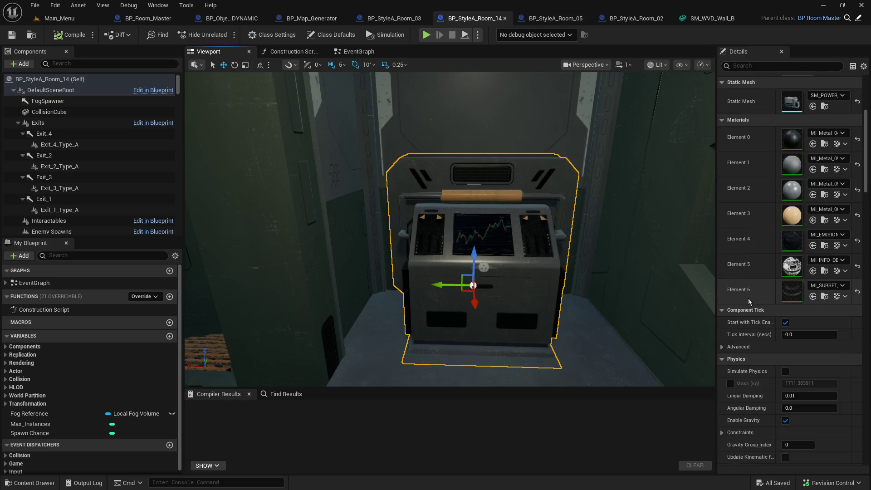
pyautogui.scroll(5, 748, 299)
pyautogui.click(756, 66)
pyautogui.write('nan')
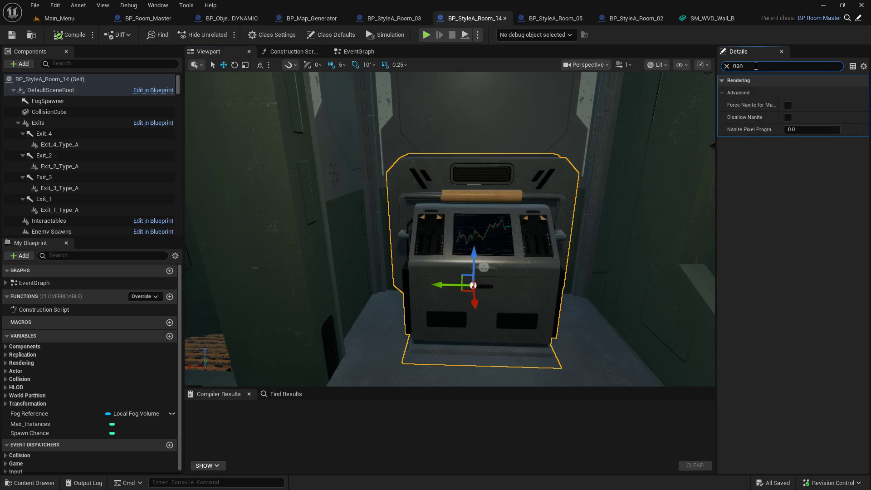
pyautogui.press('BackSpace')
pyautogui.press('BackSpace')
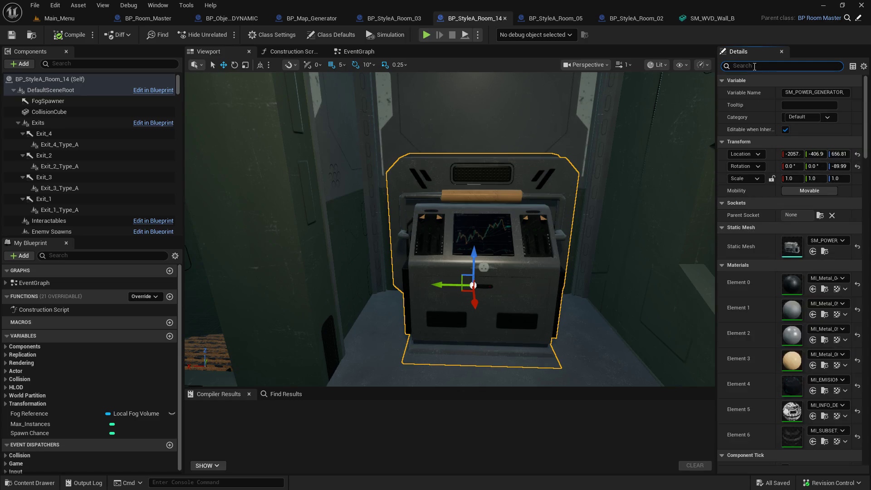
# Step: Open the SM_POWER_GENERATOR static mesh from the Content Browser to review its Nanite settings
pyautogui.click(825, 252)
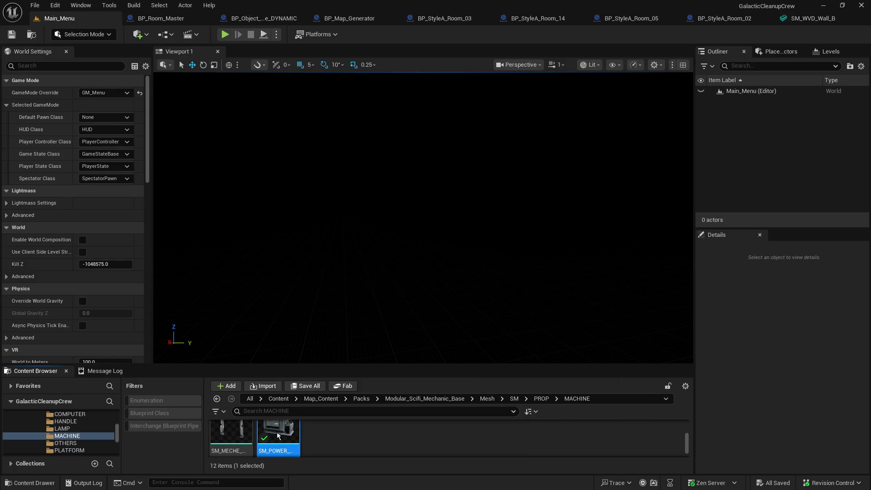
pyautogui.doubleClick(277, 432)
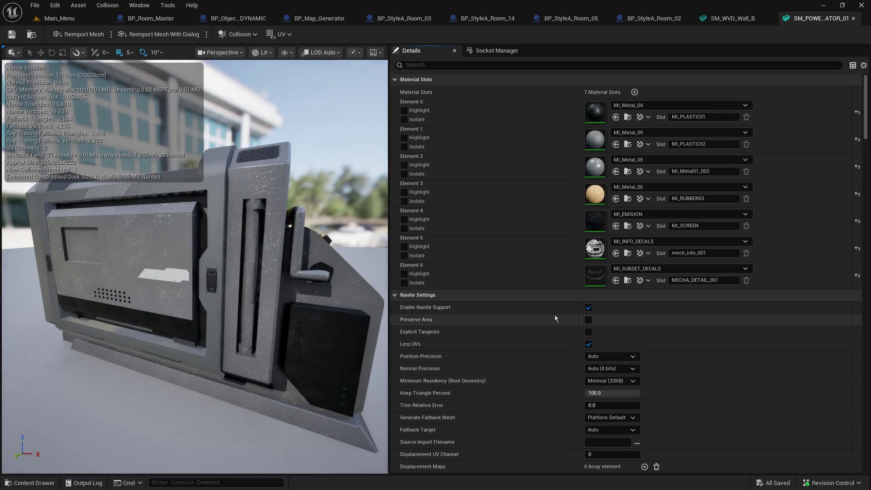
pyautogui.scroll(-3, 555, 316)
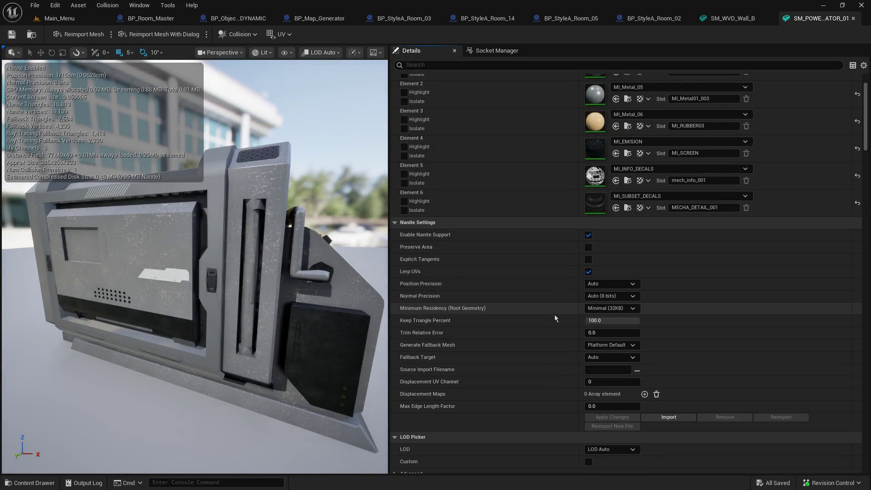
pyautogui.click(784, 18)
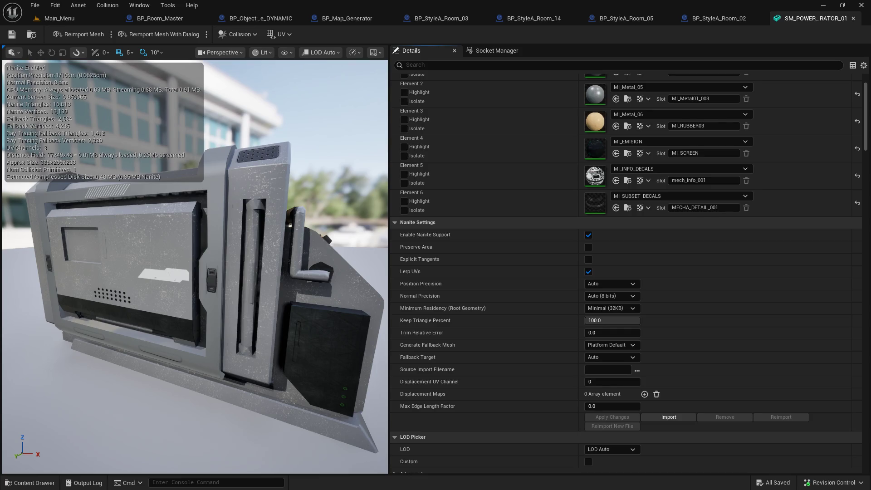
# Step: Close the generator mesh editor and show BP_StyleA_Room_02's room in 3D
pyautogui.scroll(3, 626, 273)
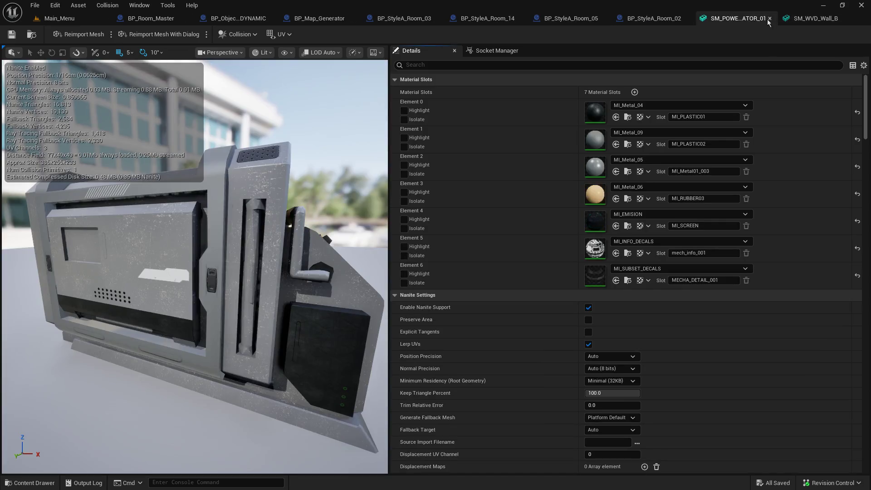
pyautogui.click(770, 19)
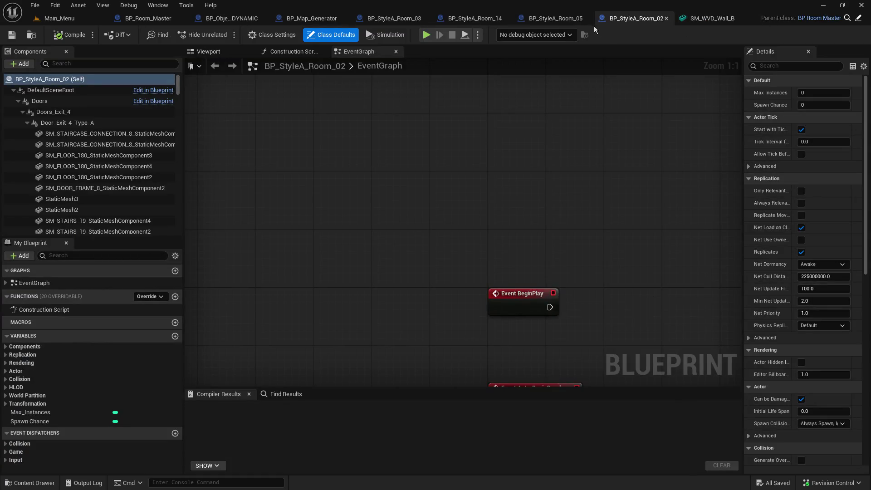
pyautogui.click(221, 53)
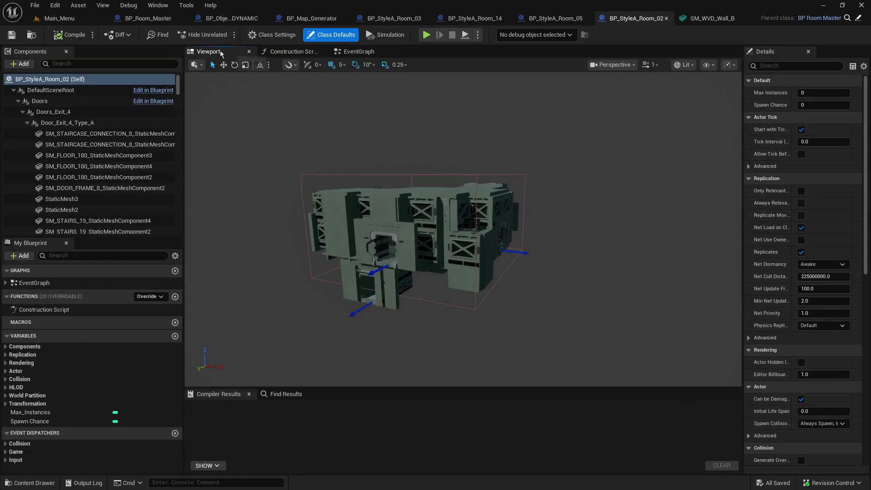
# Step: Orbit Room_02, then move into BP_StyleA_Room_05's 3D view toward the power generator
pyautogui.moveTo(365, 141)
pyautogui.mouseDown()
pyautogui.moveTo(360, 88)
pyautogui.moveTo(395, 83)
pyautogui.moveTo(354, 86)
pyautogui.moveTo(374, 85)
pyautogui.mouseUp()
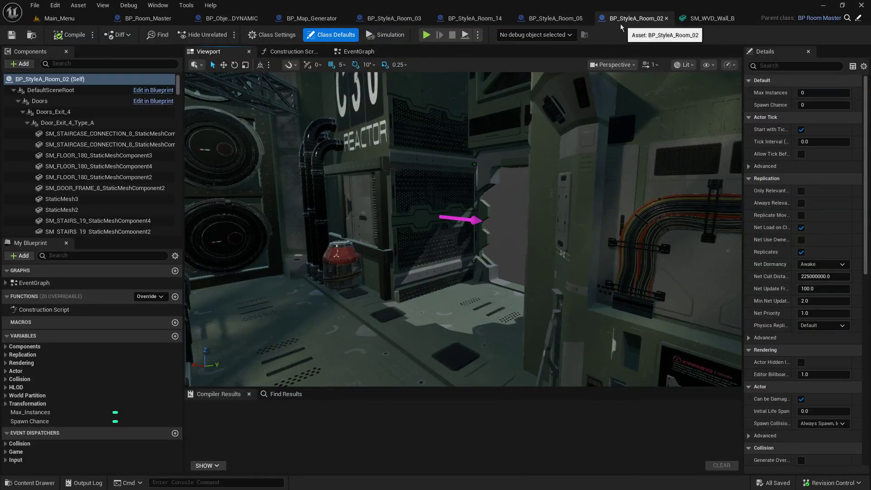
pyautogui.click(564, 20)
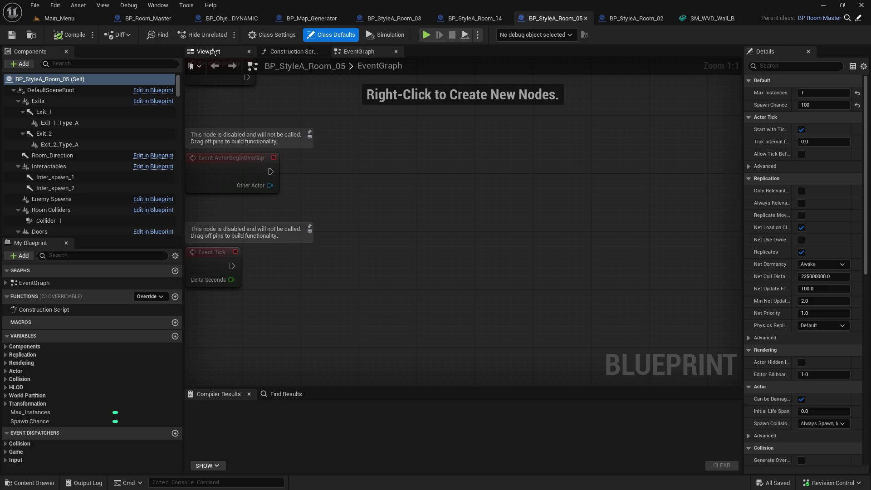
pyautogui.click(236, 53)
pyautogui.moveTo(374, 90)
pyautogui.mouseDown()
pyautogui.moveTo(358, 71)
pyautogui.moveTo(438, 77)
pyautogui.moveTo(479, 185)
pyautogui.mouseUp()
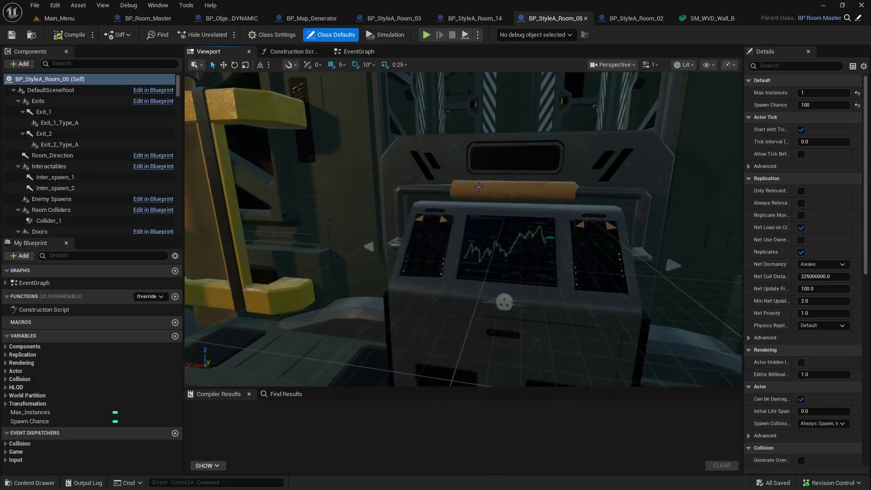
# Step: Select the power generator console, widen its Details fields, then bring up BP_Room_Master's EventGraph
pyautogui.click(476, 220)
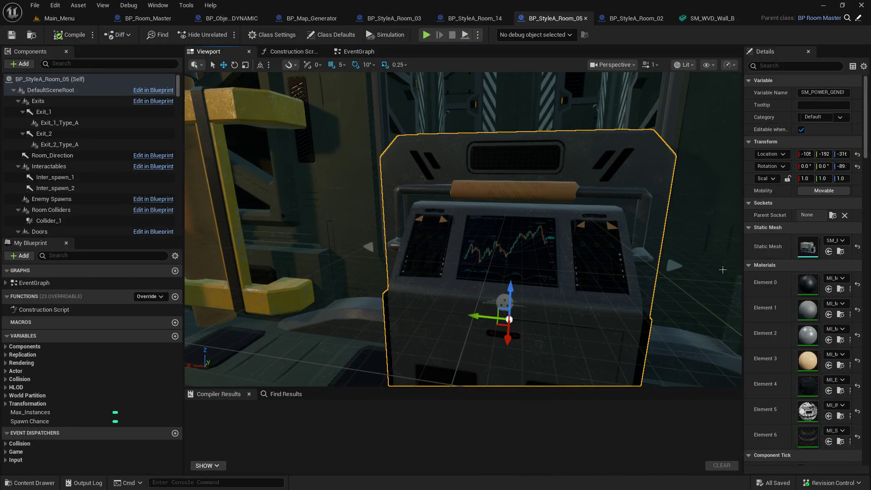
pyautogui.moveTo(744, 270); pyautogui.dragTo(680, 268)
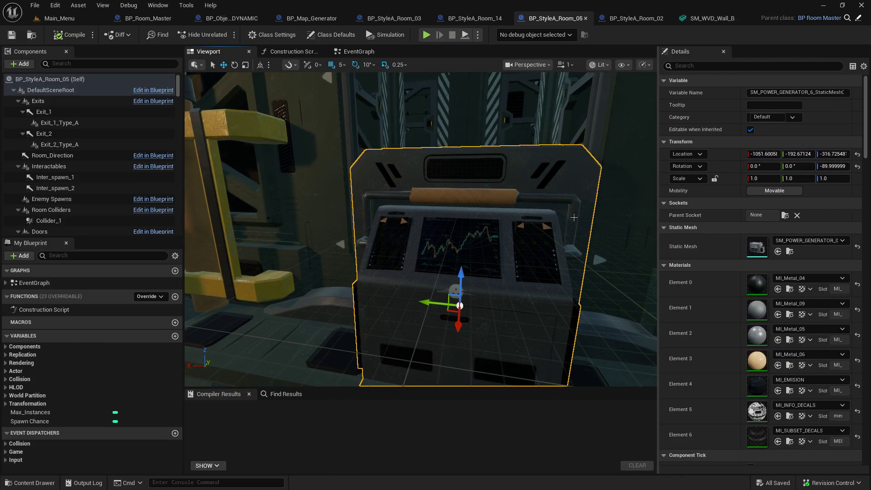
pyautogui.click(68, 19)
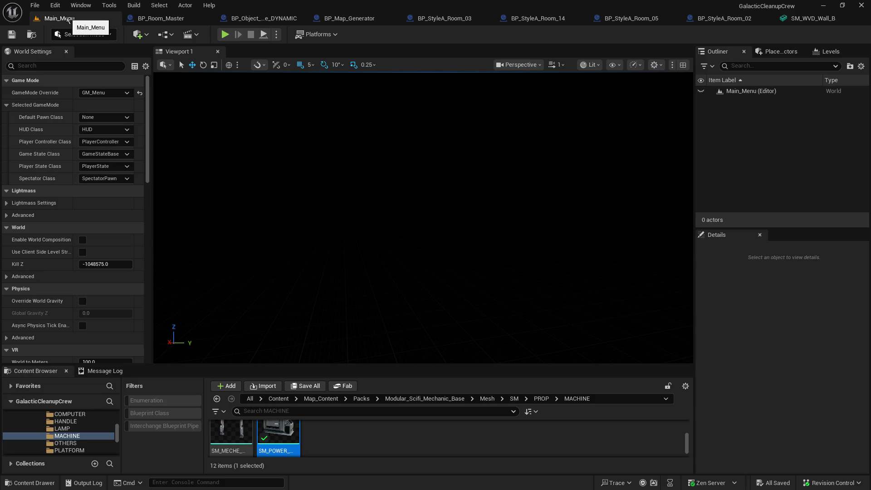
pyautogui.click(172, 20)
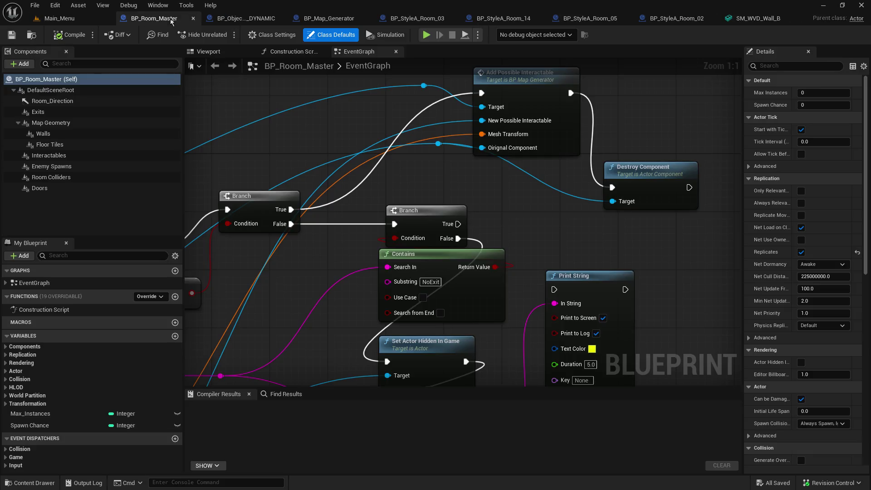
pyautogui.scroll(-5, 339, 123)
pyautogui.moveTo(338, 124); pyautogui.dragTo(518, 122)
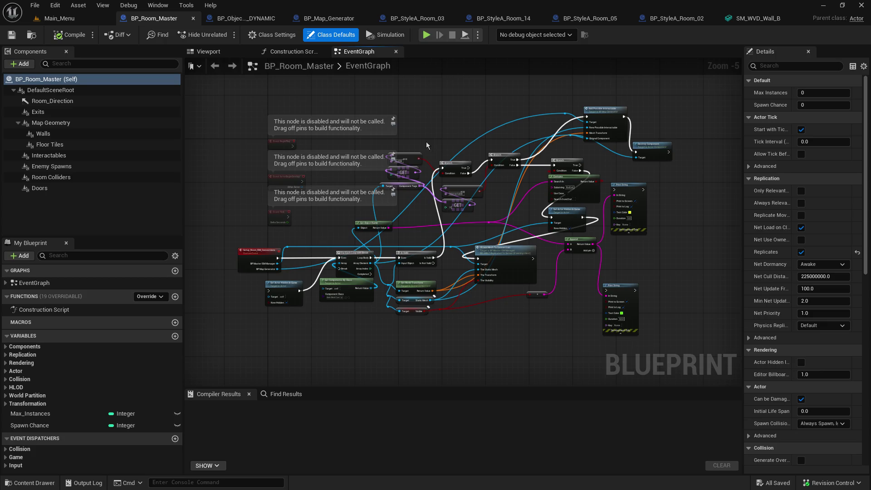
pyautogui.scroll(4, 395, 173)
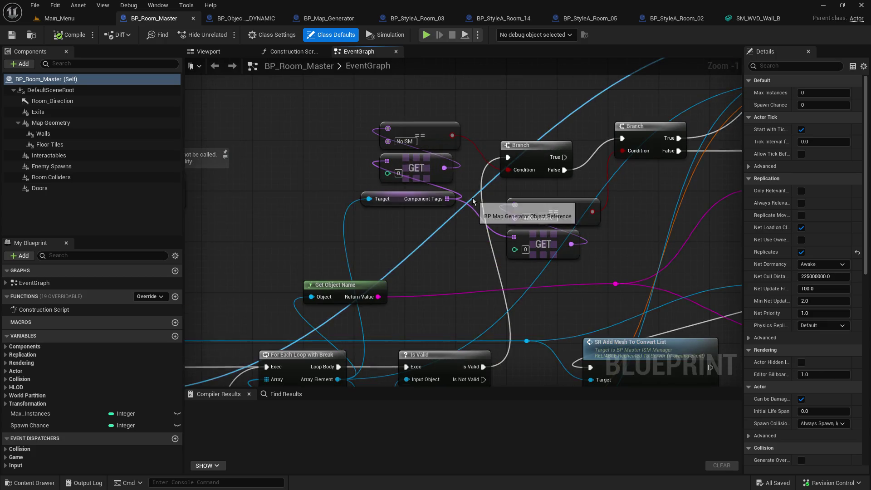
pyautogui.scroll(-2, 473, 202)
pyautogui.moveTo(473, 202)
pyautogui.mouseDown()
pyautogui.moveTo(334, 127)
pyautogui.moveTo(422, 132)
pyautogui.mouseUp()
pyautogui.scroll(-1, 333, 127)
pyautogui.scroll(-1, 421, 132)
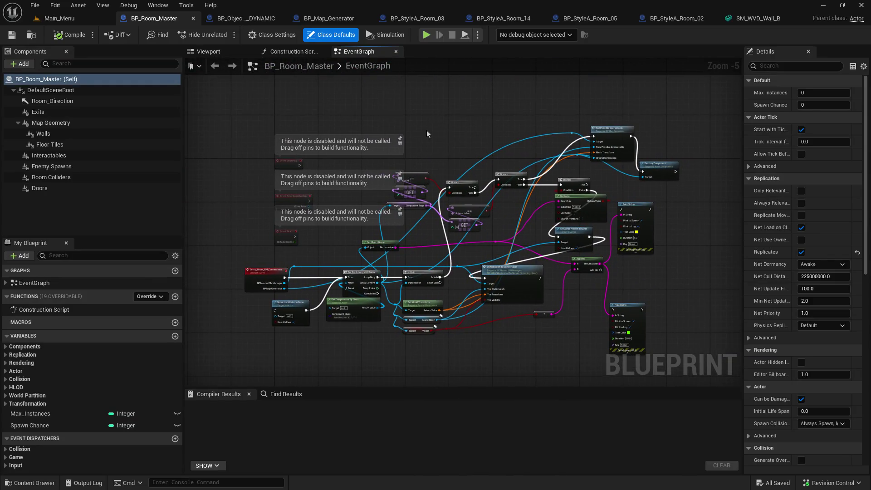
pyautogui.scroll(3, 417, 213)
pyautogui.moveTo(417, 213)
pyautogui.mouseDown()
pyautogui.moveTo(383, 185)
pyautogui.moveTo(525, 108)
pyautogui.moveTo(535, 86)
pyautogui.moveTo(275, 141)
pyautogui.moveTo(163, 176)
pyautogui.moveTo(136, 59)
pyautogui.moveTo(312, 170)
pyautogui.moveTo(378, 265)
pyautogui.moveTo(419, 300)
pyautogui.moveTo(305, 263)
pyautogui.moveTo(451, 147)
pyautogui.moveTo(521, 162)
pyautogui.mouseUp()
pyautogui.scroll(1, 276, 141)
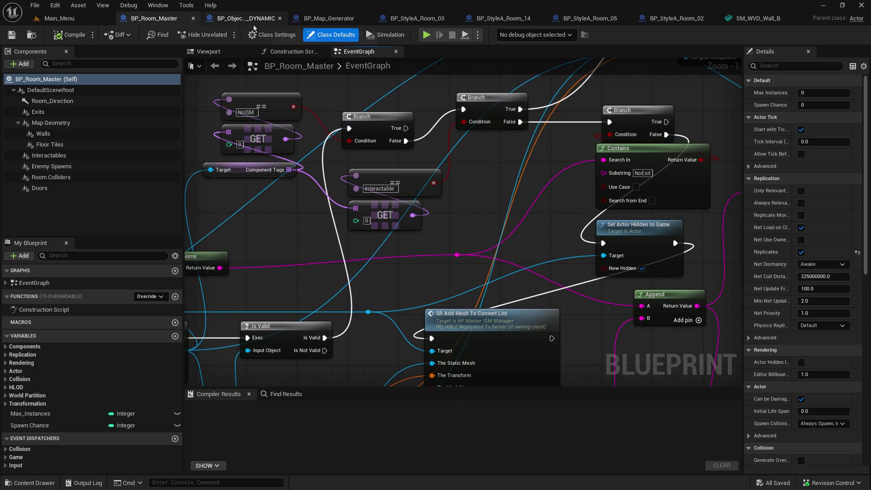
pyautogui.click(333, 24)
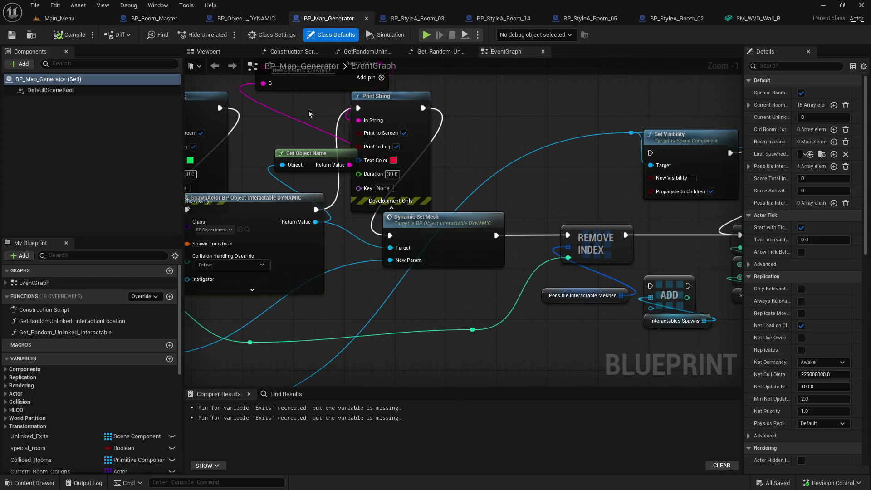
# Step: Pan across BP_Map_Generator's SpawnActor, LENGTH/GET/RANDOM and SR_Spawn_Interactables nodes, then return to Main_Menu
pyautogui.scroll(-5, 316, 111)
pyautogui.scroll(4, 422, 114)
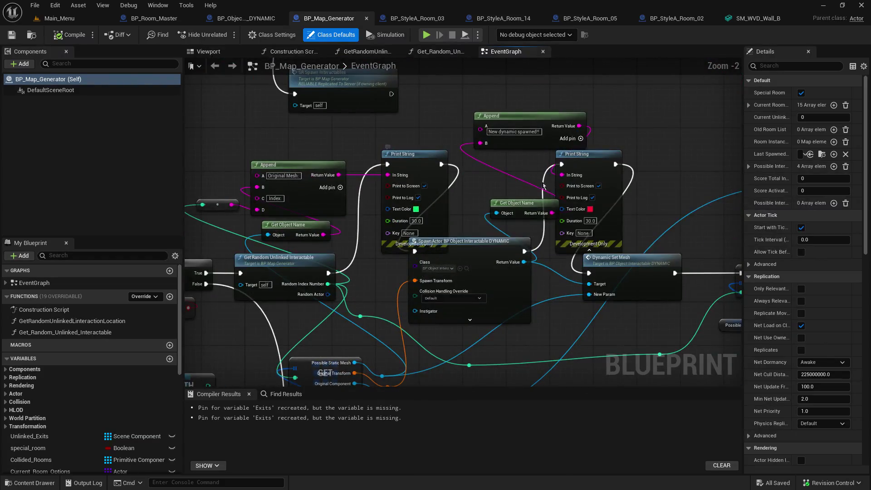
pyautogui.moveTo(482, 298)
pyautogui.mouseDown()
pyautogui.moveTo(448, 199)
pyautogui.moveTo(421, 179)
pyautogui.mouseUp()
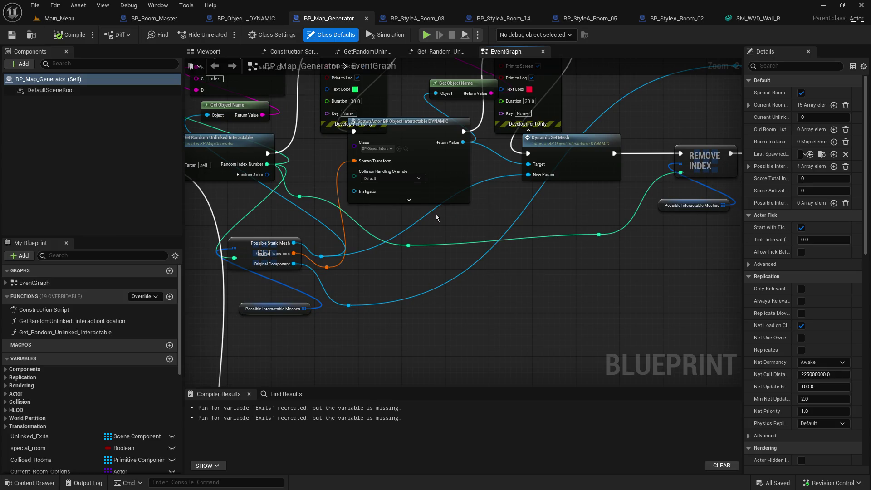
pyautogui.moveTo(307, 150)
pyautogui.mouseDown()
pyautogui.moveTo(360, 247)
pyautogui.moveTo(368, 191)
pyautogui.mouseUp()
pyautogui.moveTo(445, 163); pyautogui.dragTo(428, 130)
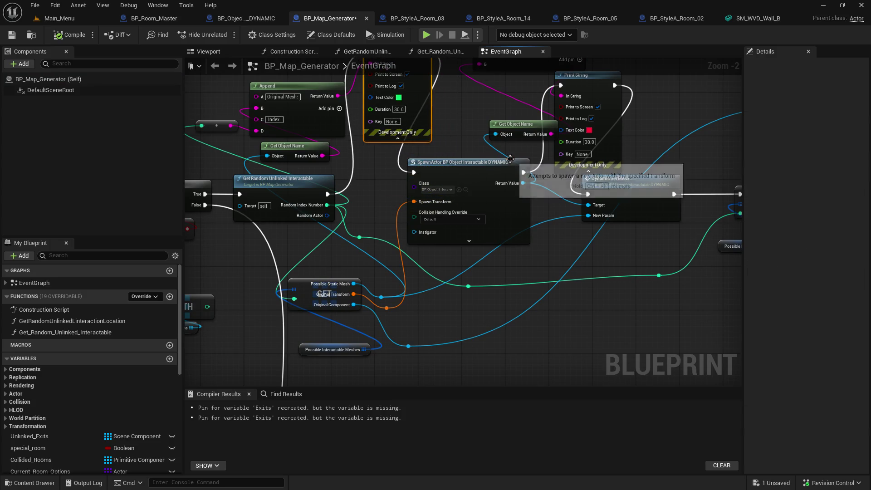
pyautogui.moveTo(510, 158); pyautogui.dragTo(510, 186)
pyautogui.moveTo(407, 180)
pyautogui.mouseDown()
pyautogui.moveTo(546, 286)
pyautogui.moveTo(559, 144)
pyautogui.moveTo(544, 96)
pyautogui.mouseUp()
pyautogui.moveTo(397, 182)
pyautogui.mouseDown()
pyautogui.moveTo(502, 104)
pyautogui.moveTo(517, 102)
pyautogui.moveTo(481, 58)
pyautogui.mouseUp()
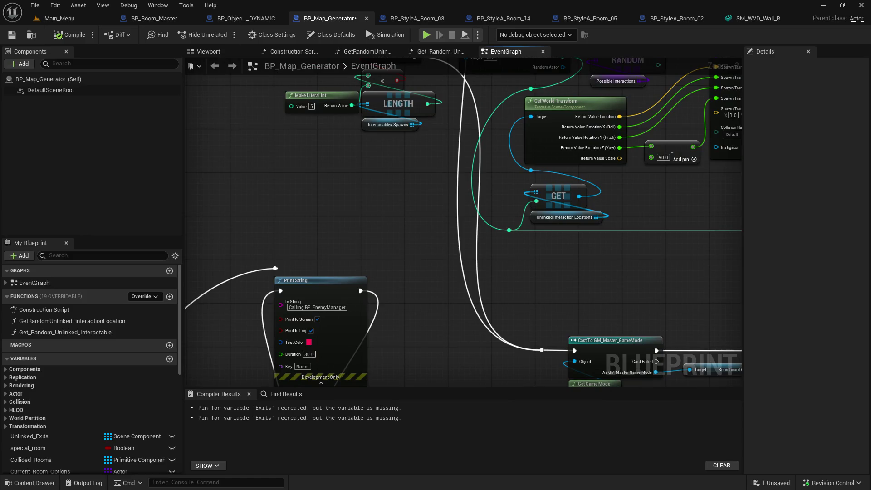
pyautogui.moveTo(443, 109)
pyautogui.mouseDown()
pyautogui.moveTo(488, 214)
pyautogui.moveTo(474, 248)
pyautogui.moveTo(581, 253)
pyautogui.moveTo(692, 279)
pyautogui.moveTo(364, 280)
pyautogui.moveTo(412, 293)
pyautogui.mouseUp()
pyautogui.scroll(-4, 412, 293)
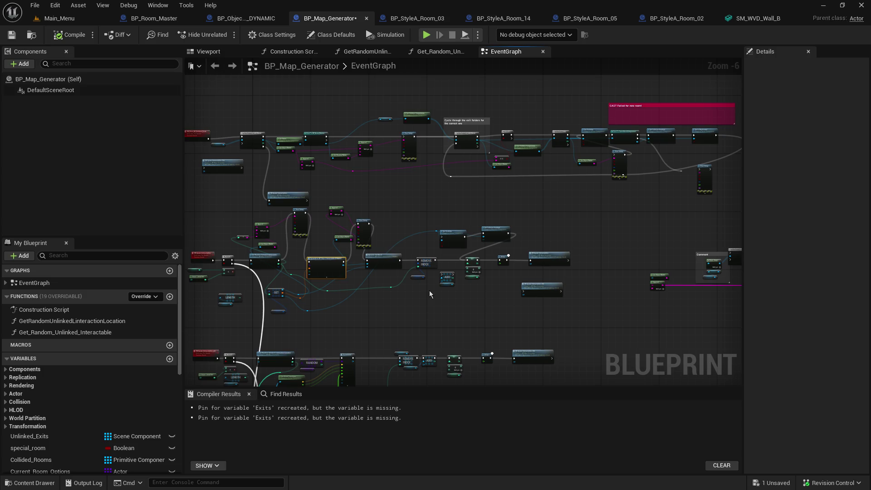
pyautogui.click(62, 17)
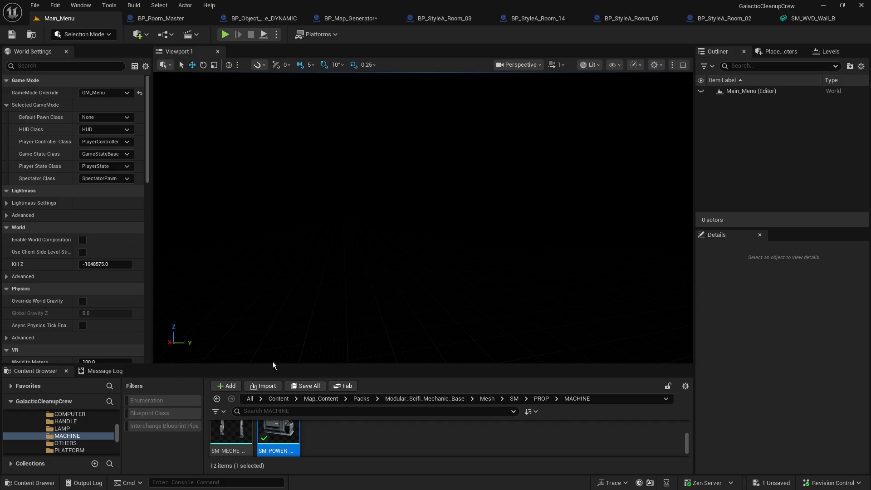
pyautogui.moveTo(273, 363); pyautogui.dragTo(296, 240)
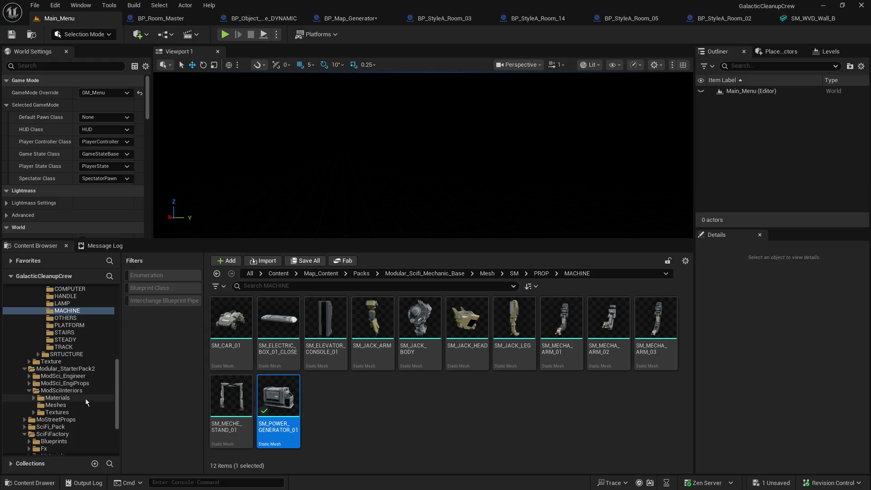
# Step: Collapse the Modular_Scifi_Mechanic_Base and Modular_StarterPack2 folders, open 1_StyleA, and select BP_StyleA_Room_08
pyautogui.scroll(5, 86, 402)
pyautogui.click(21, 326)
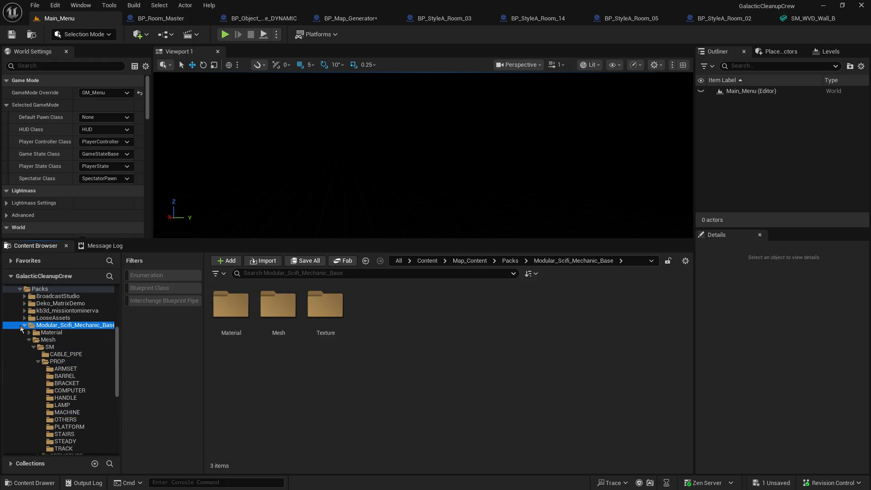
pyautogui.click(21, 326)
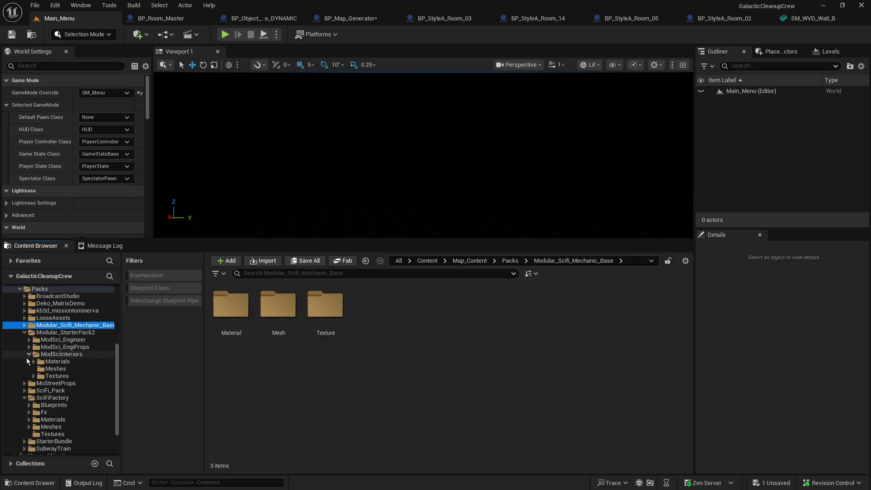
pyautogui.click(26, 335)
pyautogui.scroll(1, 31, 325)
pyautogui.keyDown('ctrl'); pyautogui.click(40, 307); pyautogui.keyUp('ctrl')
pyautogui.scroll(7, 40, 318)
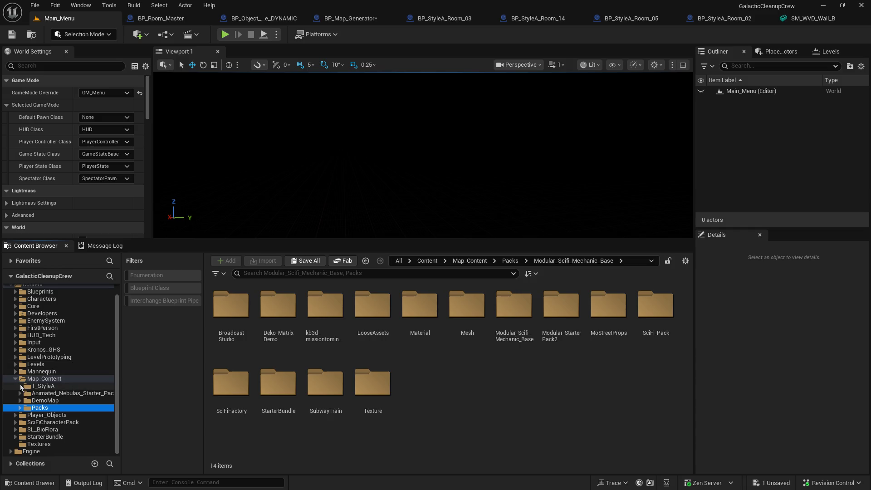
pyautogui.click(54, 387)
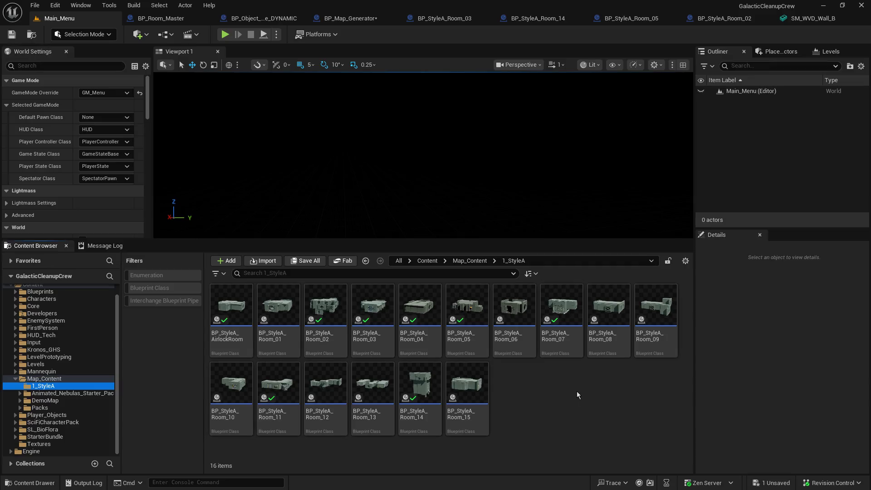
pyautogui.click(600, 309)
# Step: View BP_StyleA_Room_08 in 3D, close it, and cancel the wall mesh reimport file dialog
pyautogui.doubleClick(600, 311)
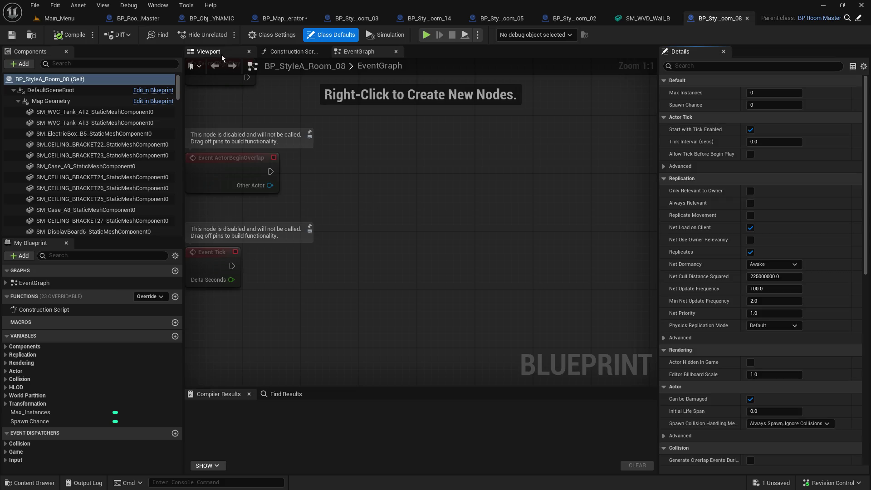
pyautogui.click(220, 53)
pyautogui.scroll(6, 421, 229)
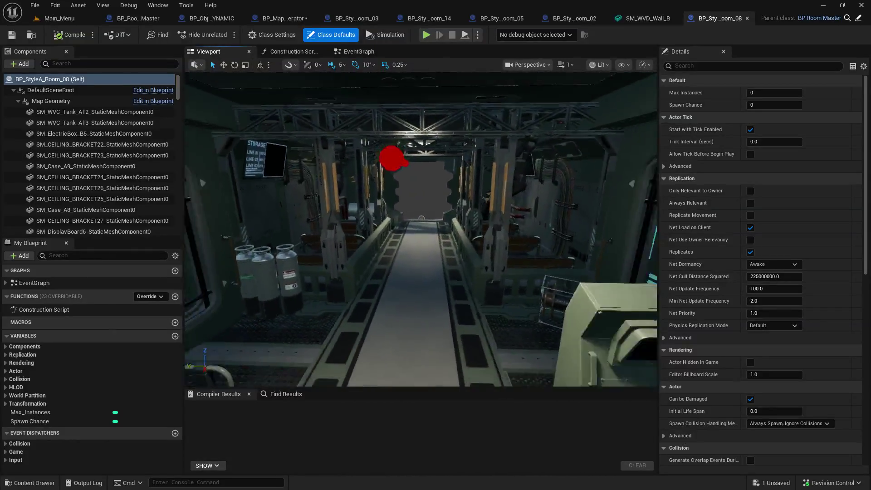
pyautogui.click(747, 19)
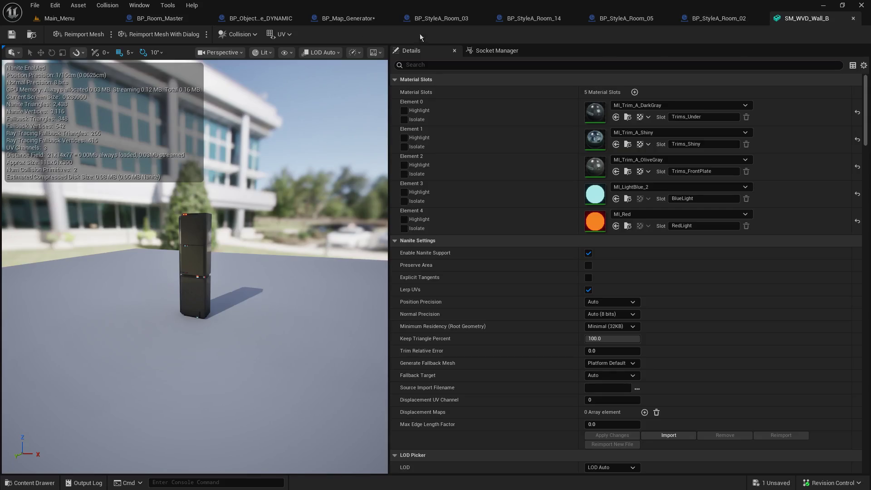
pyautogui.click(79, 34)
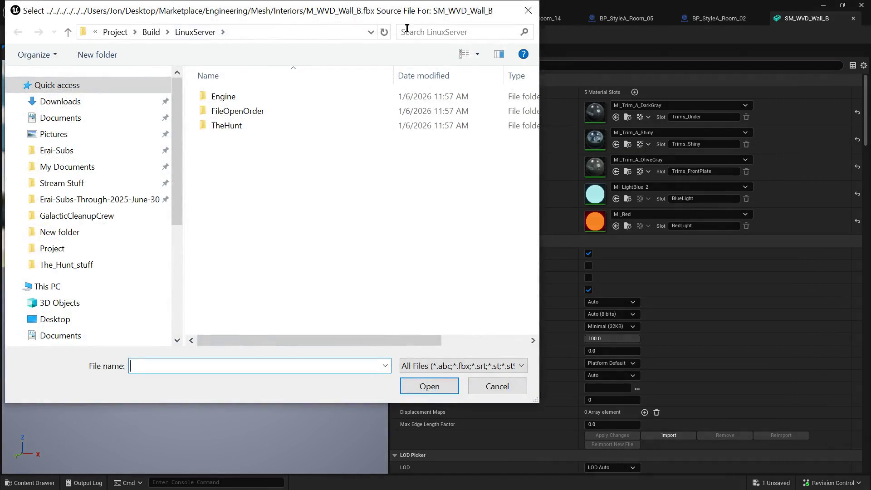
pyautogui.press('Escape')
pyautogui.click(81, 21)
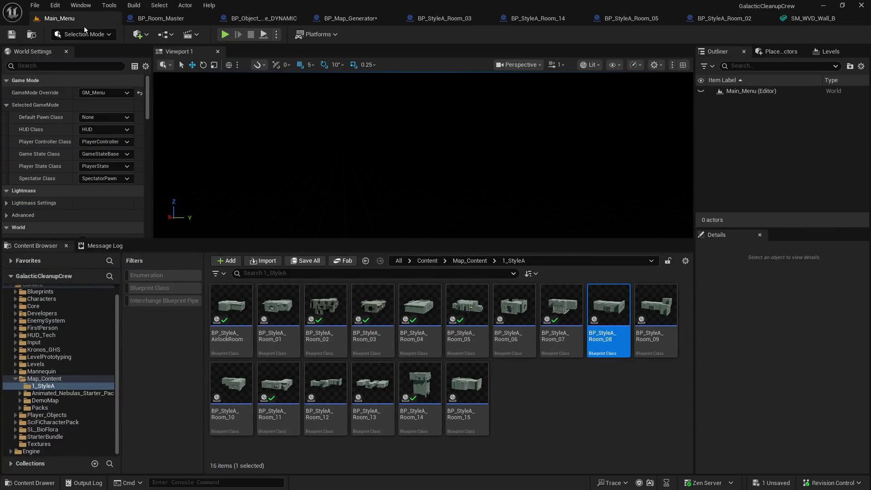
# Step: View BP_StyleA_Room_07's room in 3D, then close its blueprint
pyautogui.doubleClick(567, 333)
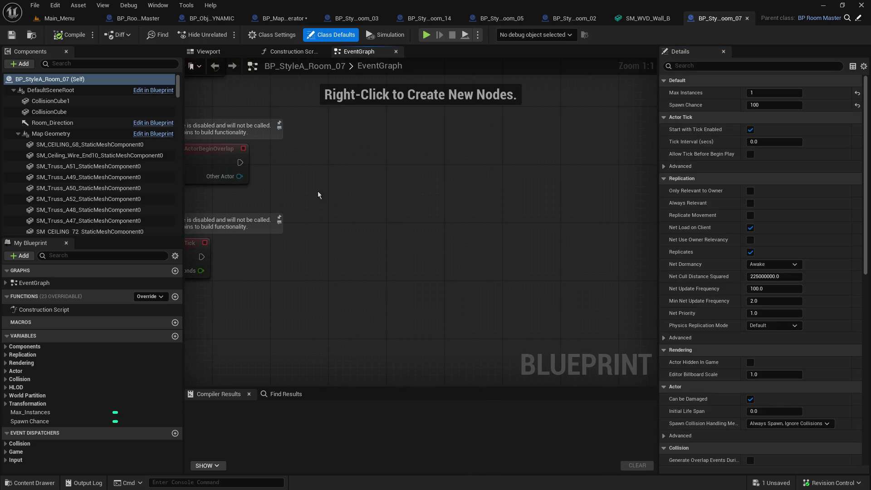
pyautogui.click(208, 51)
pyautogui.scroll(10, 421, 229)
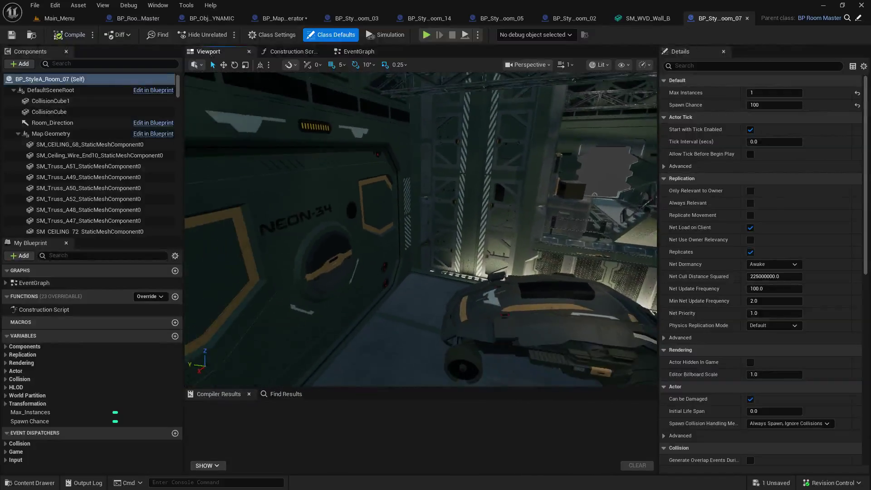
pyautogui.click(747, 19)
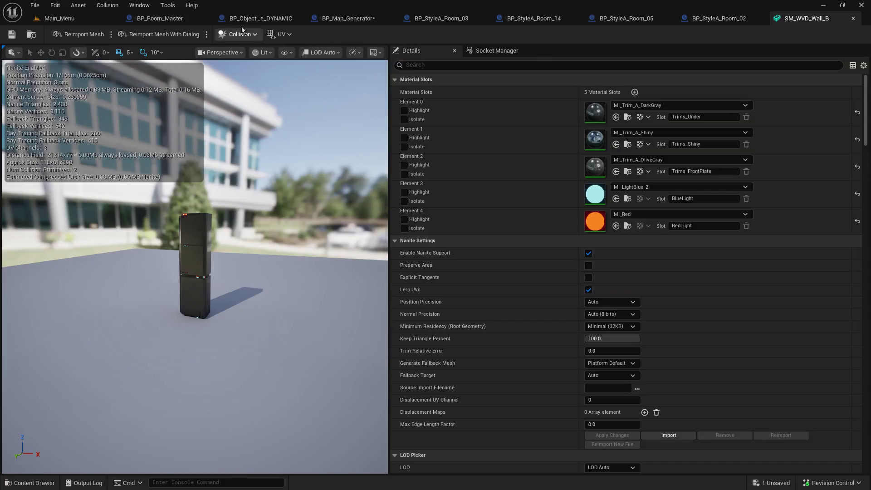
# Step: Open BP_StyleA_Room_15, then check Room_14's SM_WALL_324 and collapse its Doors_Exit_4 branch
pyautogui.click(59, 18)
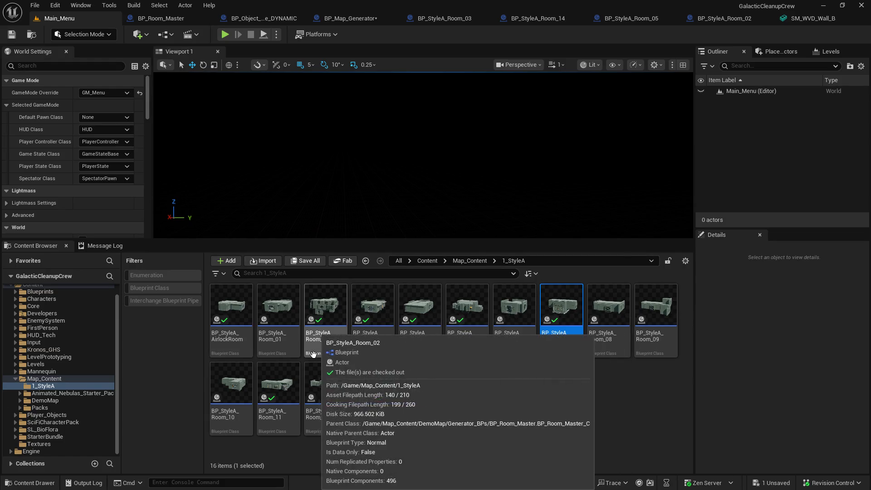
pyautogui.doubleClick(467, 386)
pyautogui.click(100, 183)
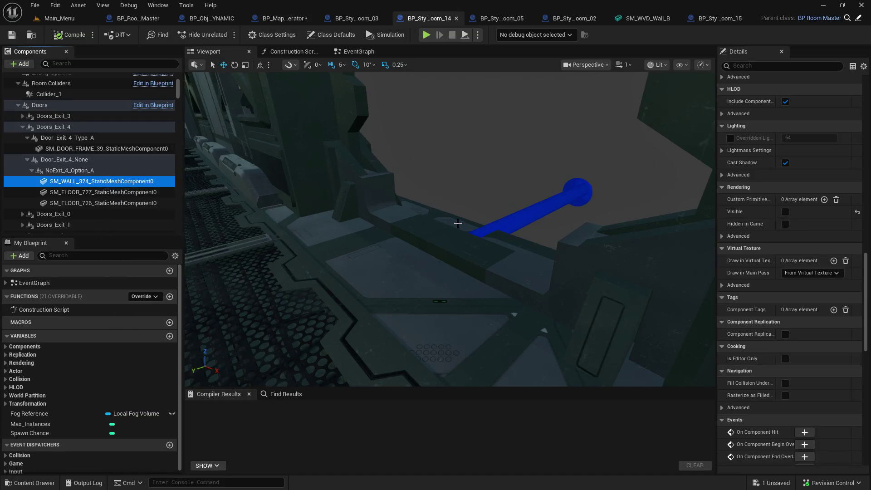
pyautogui.click(22, 126)
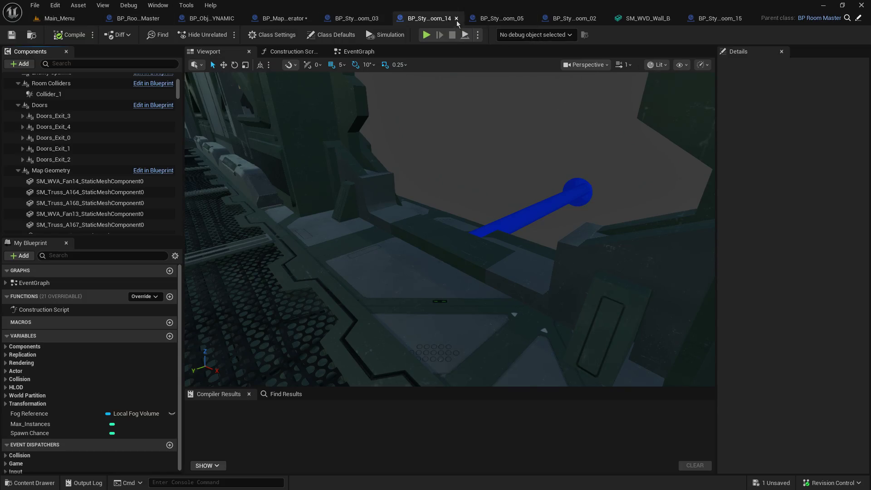
# Step: Close BP_StyleA_Room_14 and open BP_StyleA_Room_13 from the room list
pyautogui.click(457, 18)
pyautogui.click(75, 19)
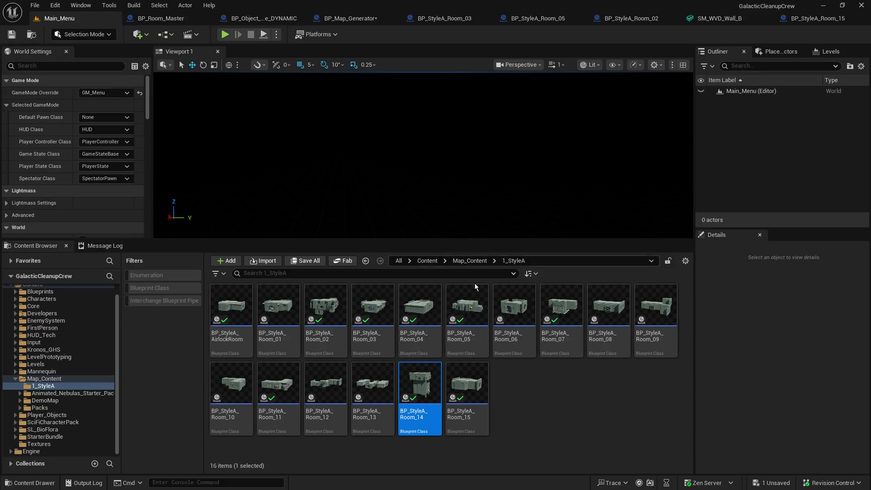
pyautogui.click(391, 388)
pyautogui.doubleClick(391, 387)
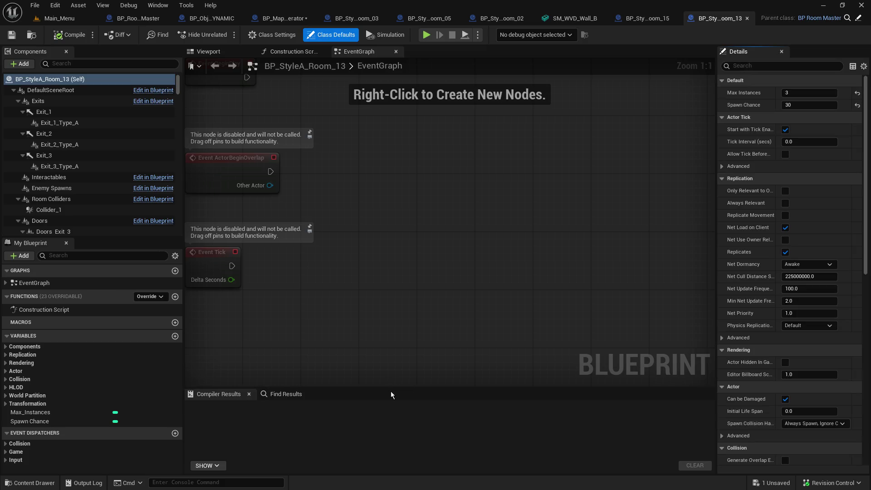
# Step: View Room 13 in 3D, collapse its component branches, and inspect Doors_Exit_1's SM_WALL_011
pyautogui.click(219, 55)
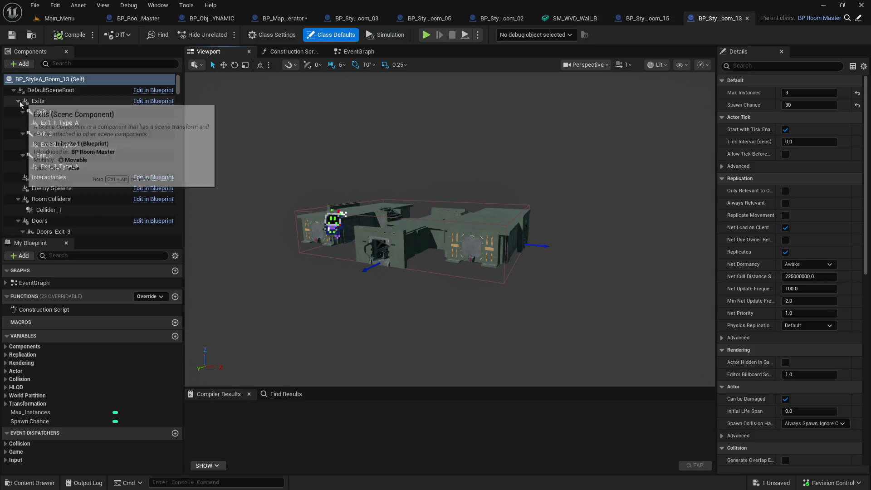
pyautogui.click(19, 101)
pyautogui.click(19, 135)
pyautogui.click(23, 155)
pyautogui.click(23, 166)
pyautogui.click(22, 177)
pyautogui.click(23, 188)
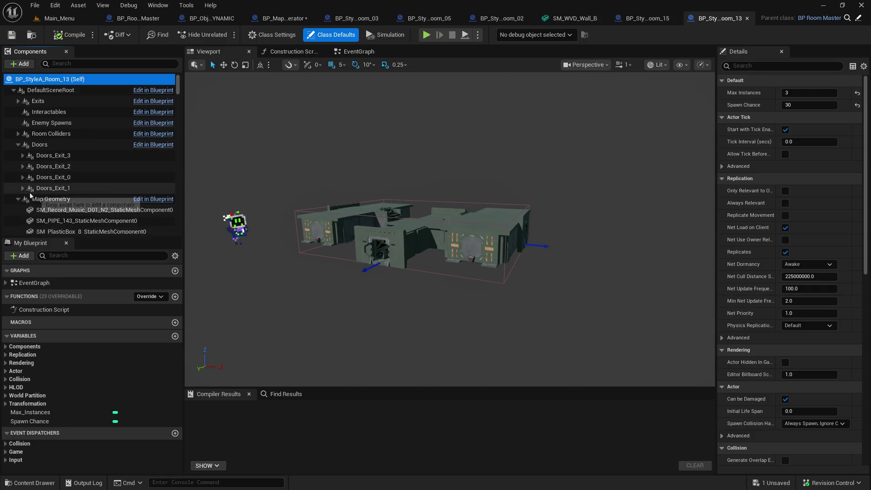
pyautogui.click(23, 188)
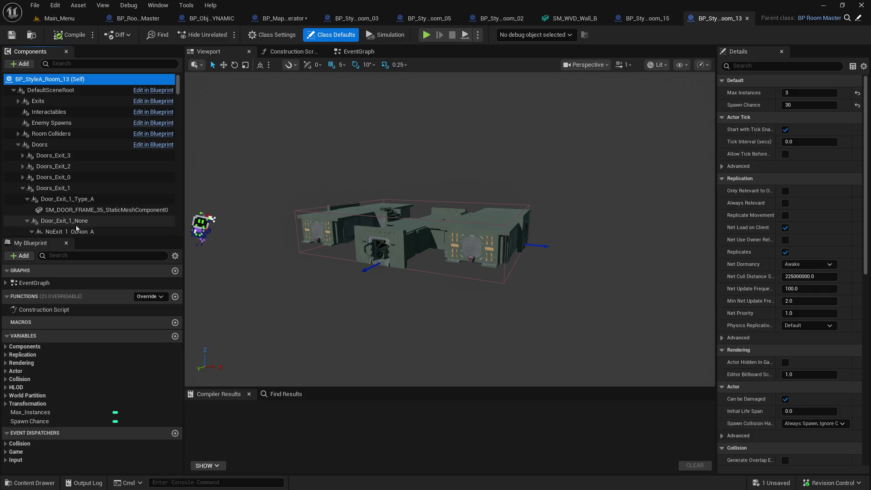
pyautogui.scroll(-2, 98, 230)
pyautogui.click(87, 214)
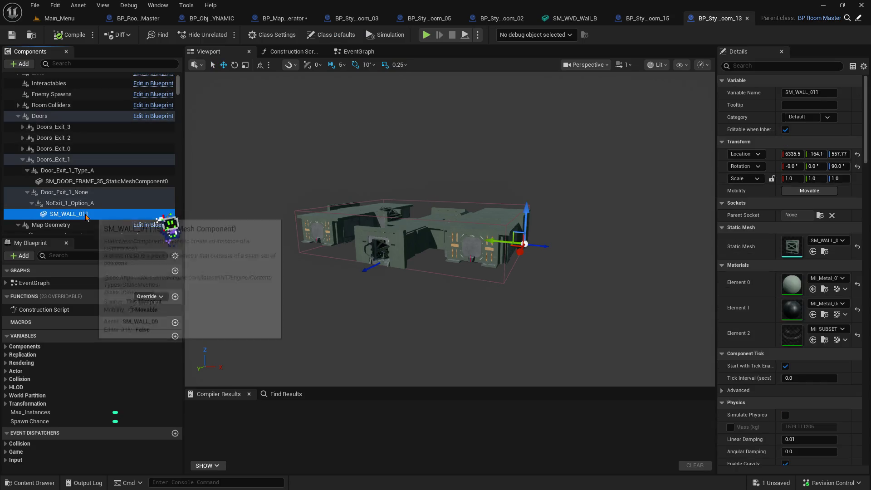
pyautogui.scroll(-10, 782, 316)
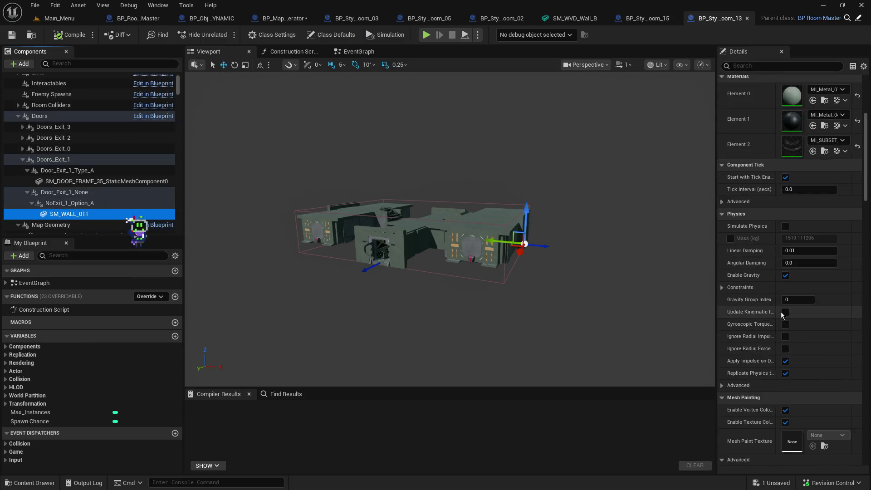
pyautogui.scroll(-15, 783, 315)
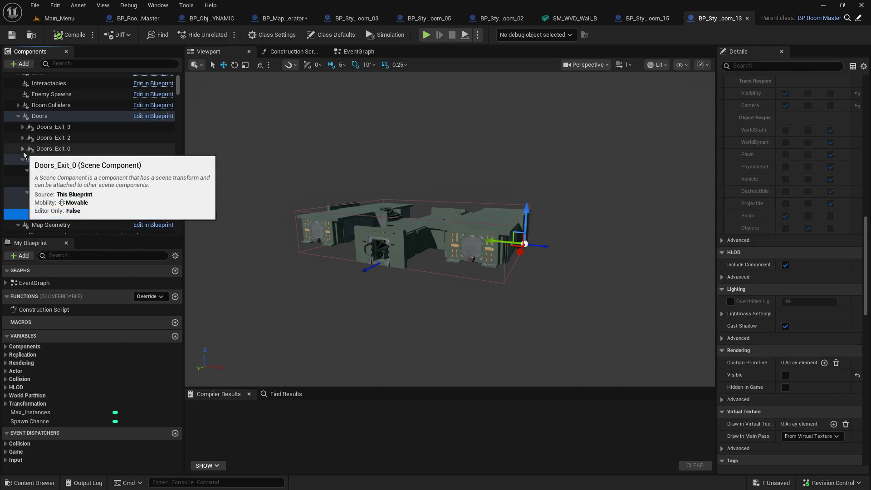
# Step: Inspect Doors_Exit_2's SM_WALL_010 wall and SM_DOOR_FRAME_34 door frame, then collapse the branch
pyautogui.click(23, 138)
pyautogui.click(88, 171)
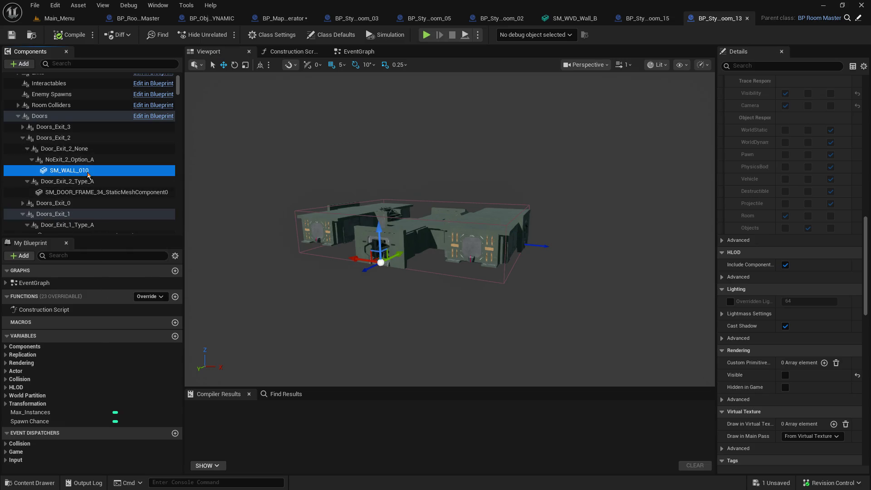
pyautogui.click(93, 194)
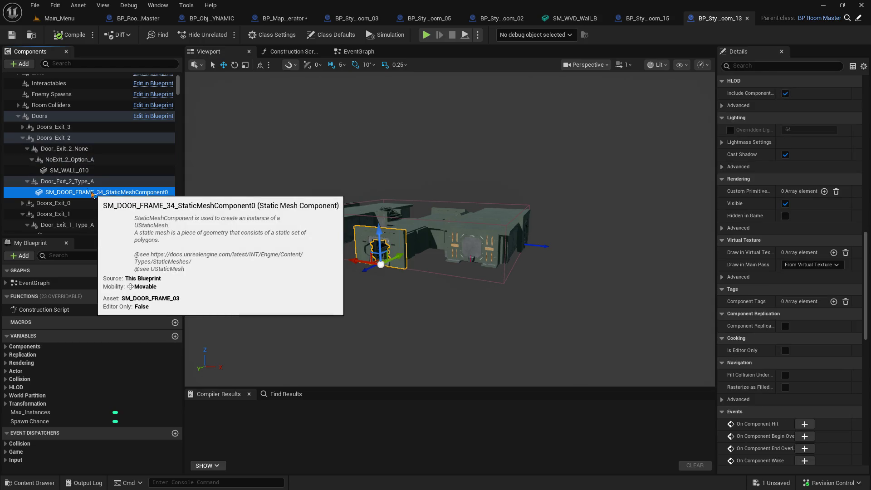
pyautogui.click(65, 171)
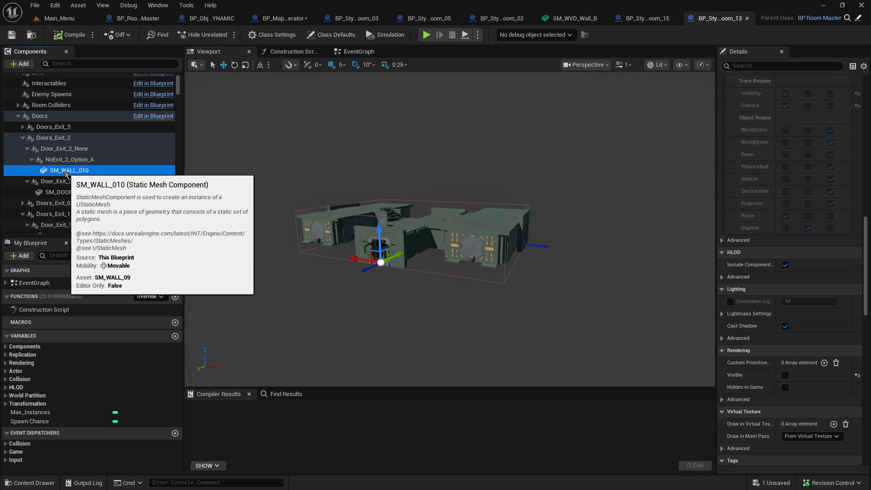
pyautogui.click(22, 138)
# Step: Inspect Doors_Exit_3's NoExit_3_Option_A and SM_WALL_09, collapse the exits, and close BP_StyleA_Room_13
pyautogui.click(22, 127)
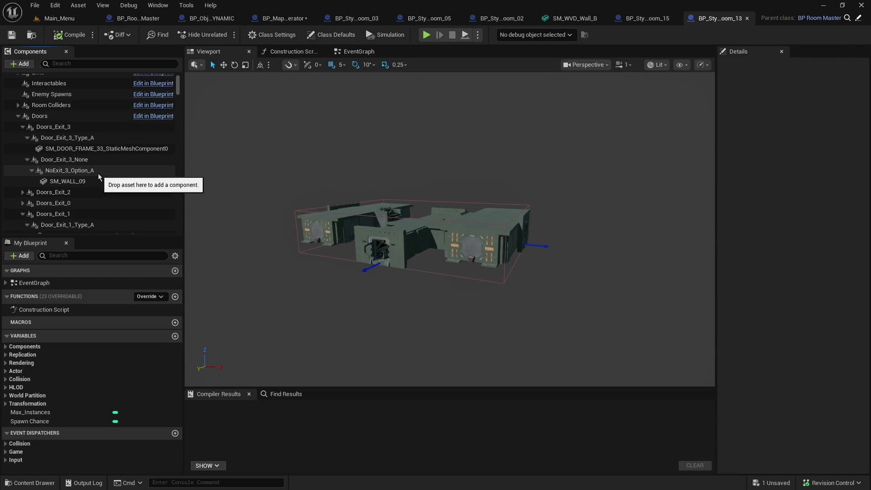
pyautogui.click(100, 172)
pyautogui.click(97, 182)
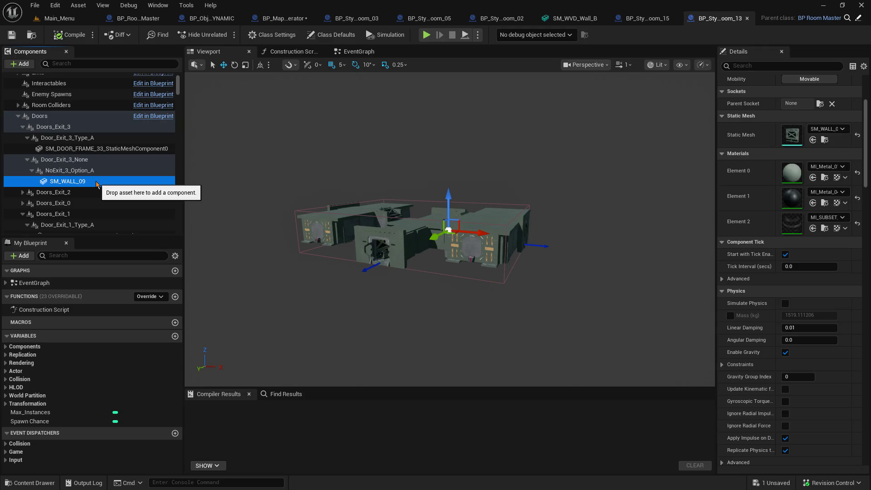
pyautogui.scroll(-10, 810, 300)
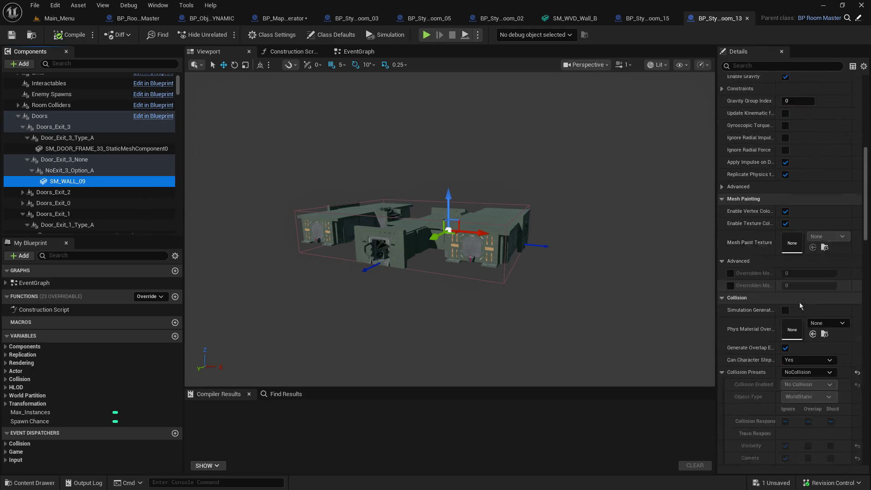
pyautogui.scroll(-4, 797, 299)
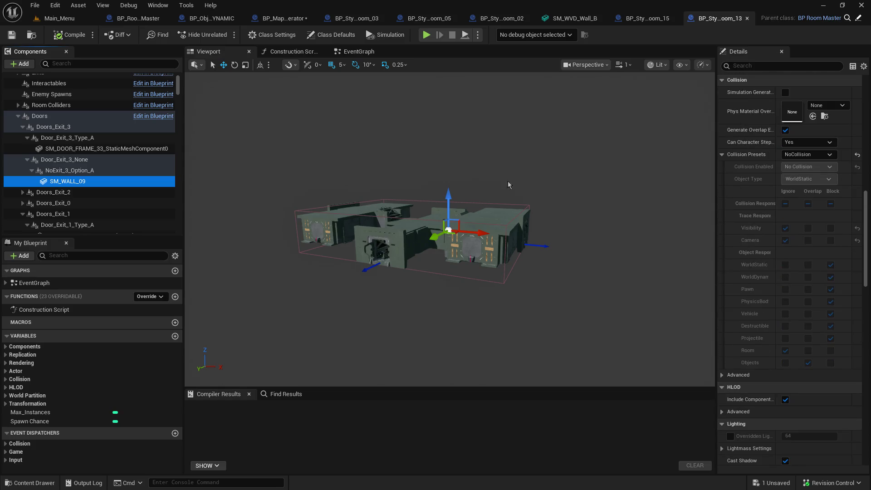
pyautogui.click(23, 126)
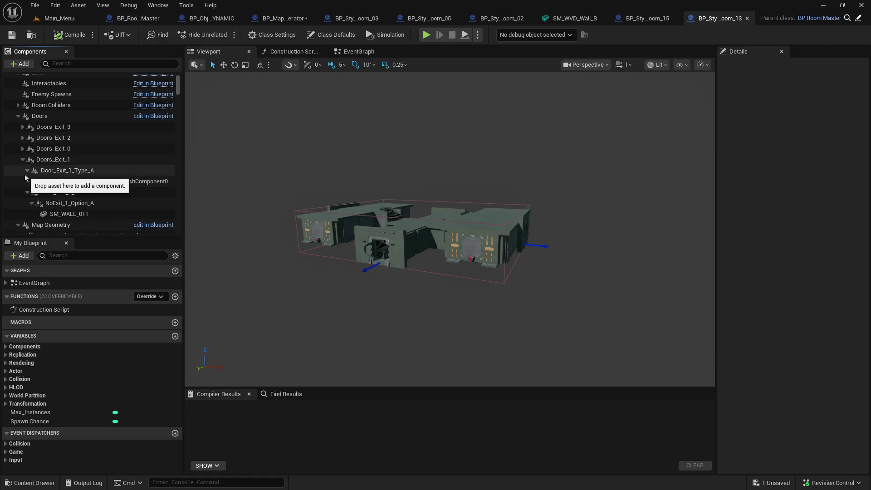
pyautogui.click(27, 160)
pyautogui.click(23, 159)
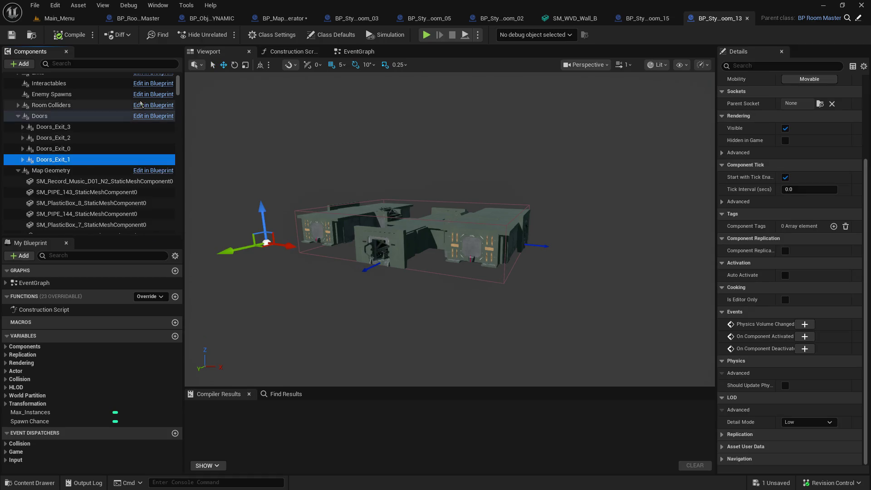
pyautogui.click(747, 18)
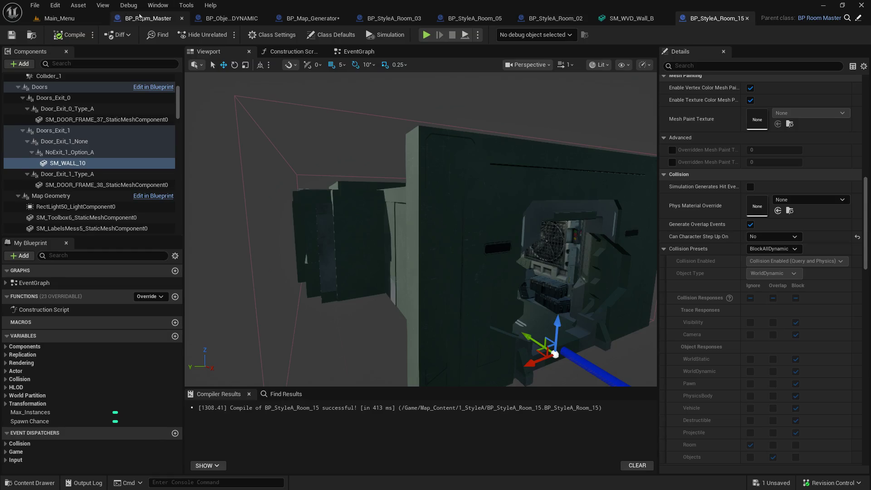
# Step: Switch back to the Main_Menu level editor tab
pyautogui.click(70, 21)
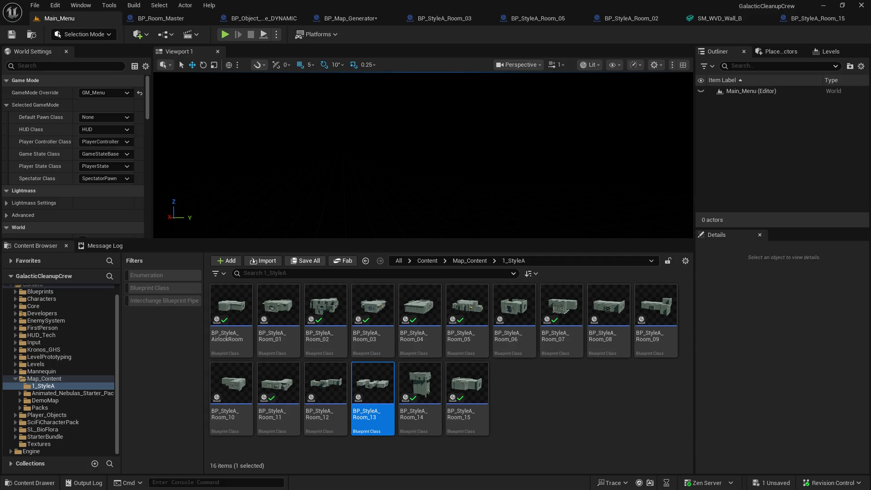
# Step: Close the BP_StyleA_Room_15 blueprint, landing on the Room_02 tab
pyautogui.click(824, 20)
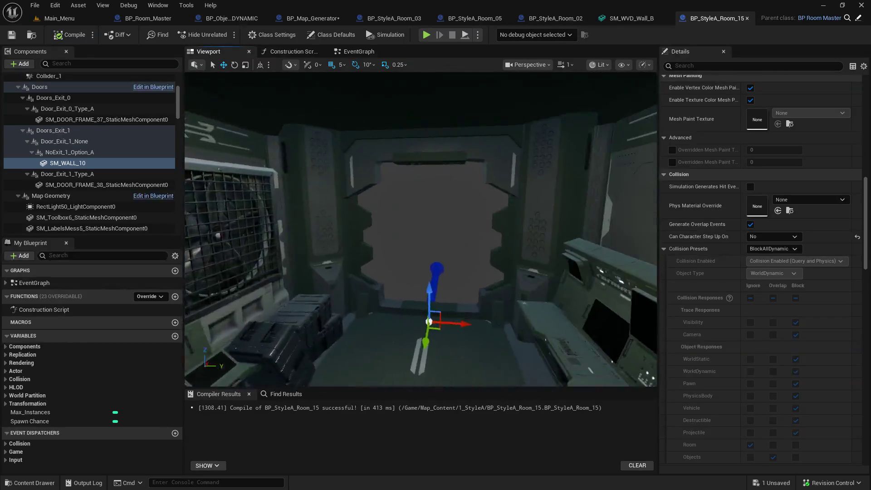
pyautogui.click(748, 18)
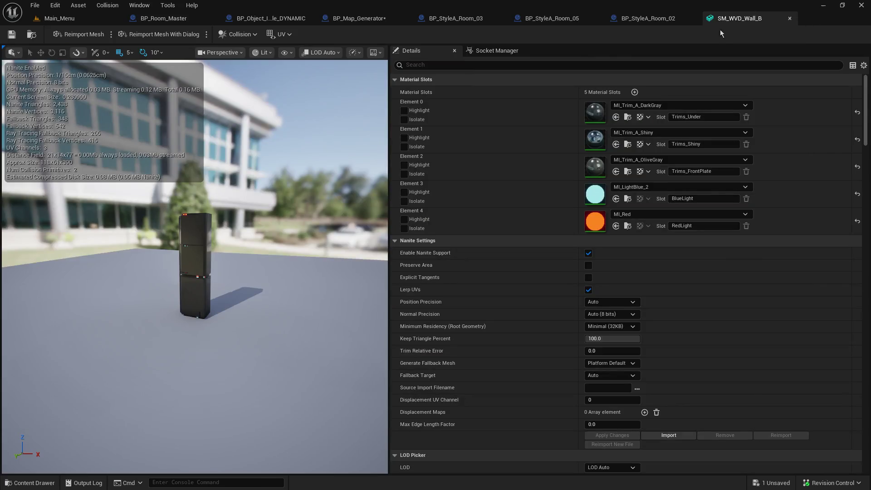
pyautogui.click(653, 19)
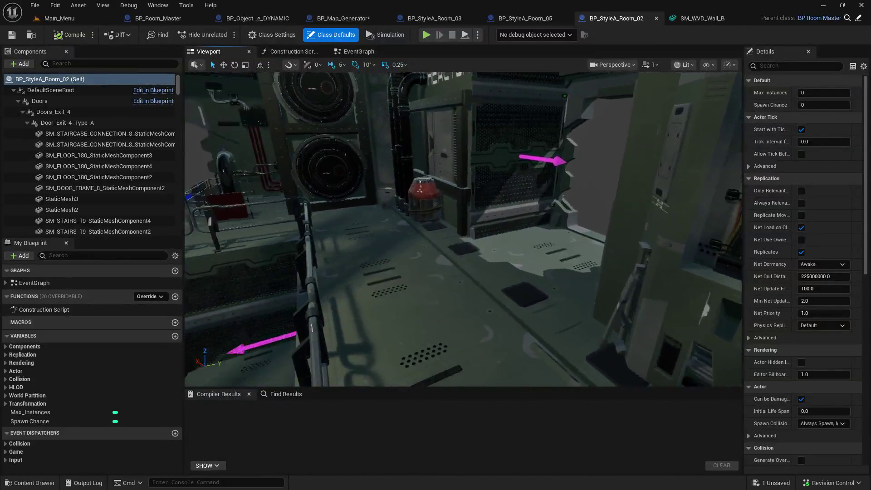
# Step: Go through Room_05 to Room_03, focus on the SM_WVD_Wall_B panel, and collapse component groups
pyautogui.click(525, 18)
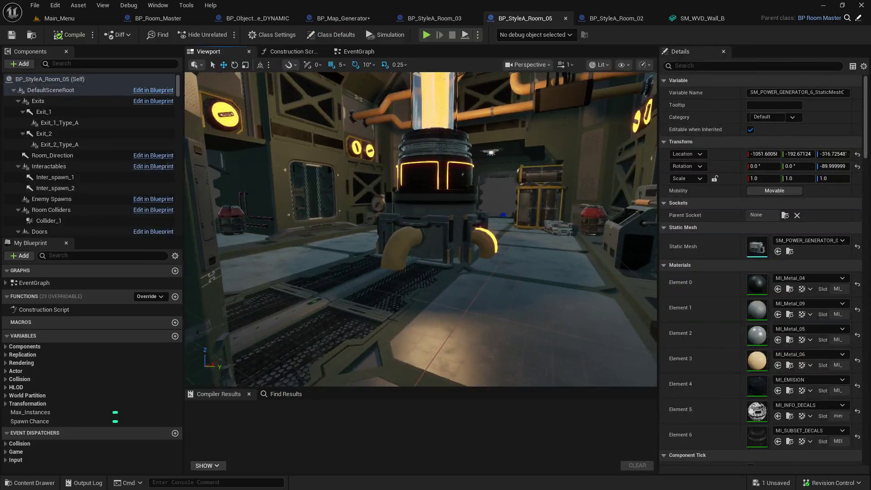
pyautogui.click(434, 18)
pyautogui.press('f')
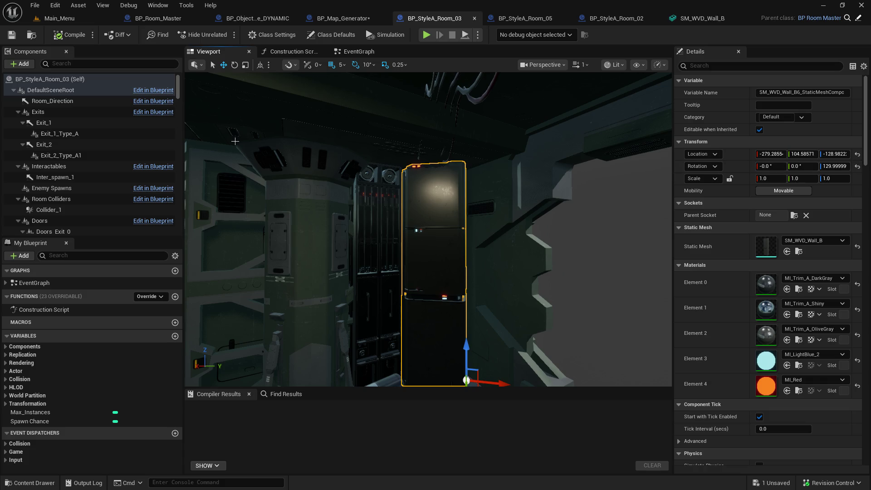
pyautogui.click(14, 90)
# Step: Collapse the Exits, Interactables, Room Colliders, Doors and Map Geometry groups in Room 03
pyautogui.click(14, 90)
pyautogui.click(18, 111)
pyautogui.click(18, 123)
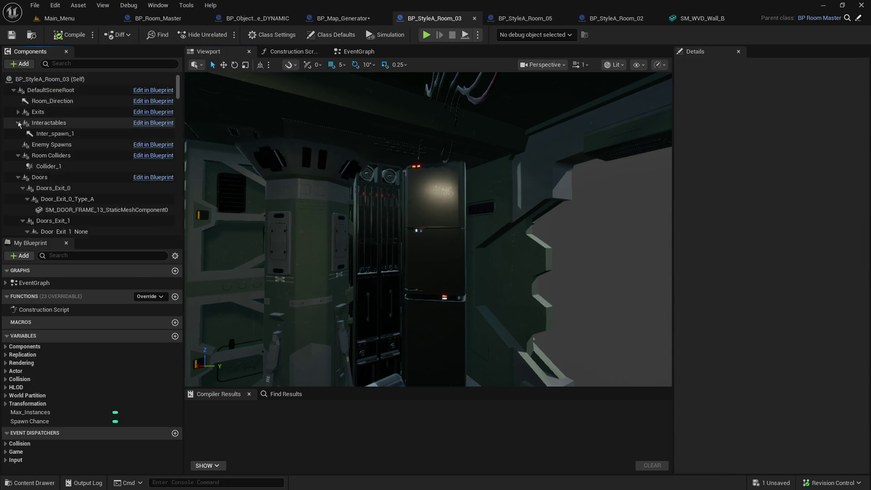
pyautogui.click(18, 144)
pyautogui.click(18, 155)
pyautogui.click(18, 167)
# Step: Delete the Inter_spawn_1 spawn arrow from the Interactables group
pyautogui.click(18, 123)
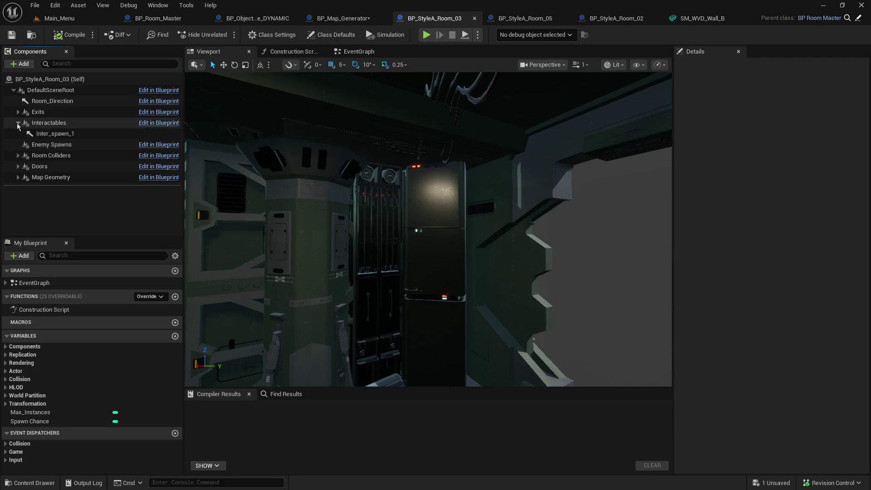
pyautogui.click(60, 135)
pyautogui.rightClick(60, 136)
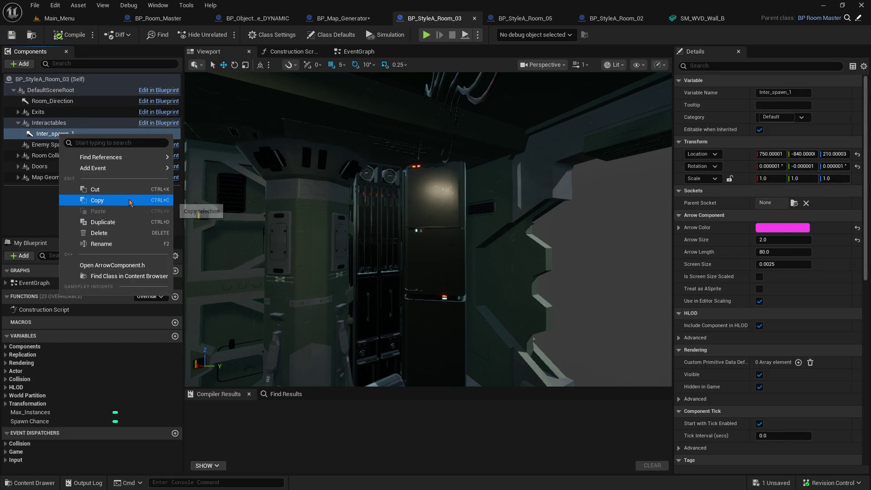
pyautogui.click(123, 233)
# Step: Nest the SM_WVD_Wall_B6 wall panel under Interactables, save Room 03, and open BP_StyleA_Room_02
pyautogui.scroll(-5, 100, 212)
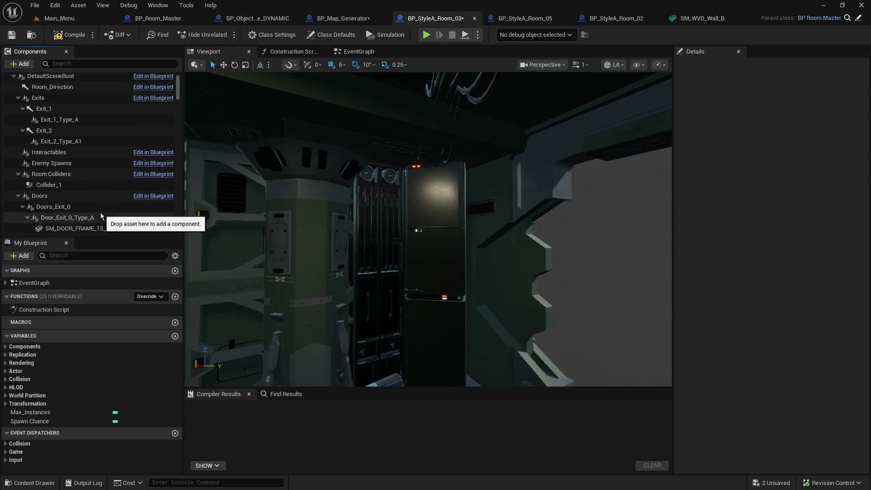
pyautogui.click(436, 244)
pyautogui.scroll(-2, 180, 102)
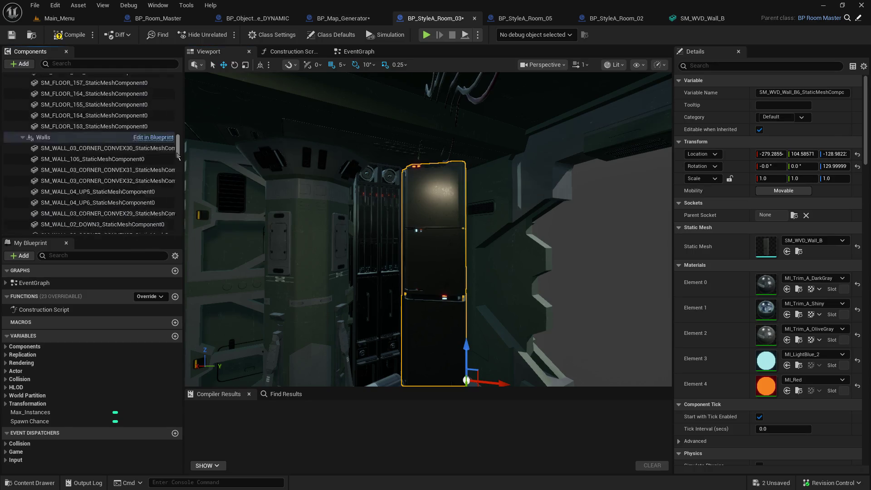
pyautogui.moveTo(141, 199)
pyautogui.mouseDown()
pyautogui.moveTo(140, 81)
pyautogui.moveTo(138, 115)
pyautogui.moveTo(122, 132)
pyautogui.moveTo(98, 82)
pyautogui.moveTo(60, 93)
pyautogui.mouseUp()
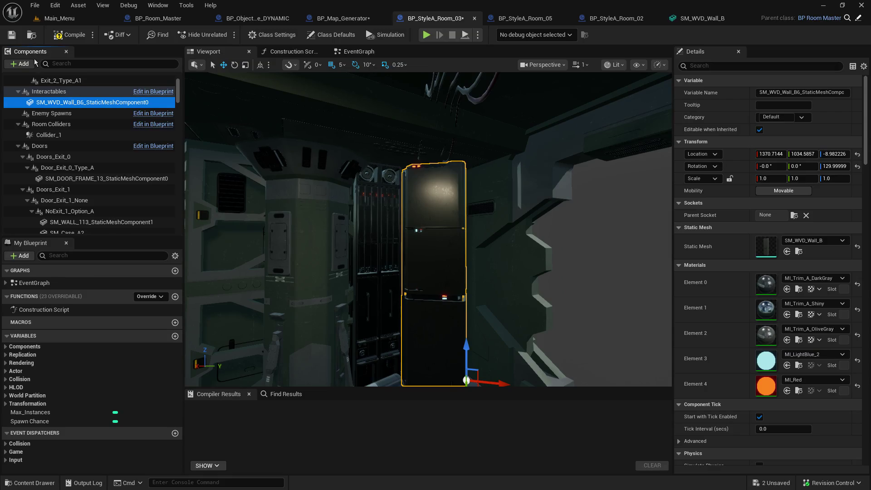
pyautogui.click(10, 39)
pyautogui.click(616, 21)
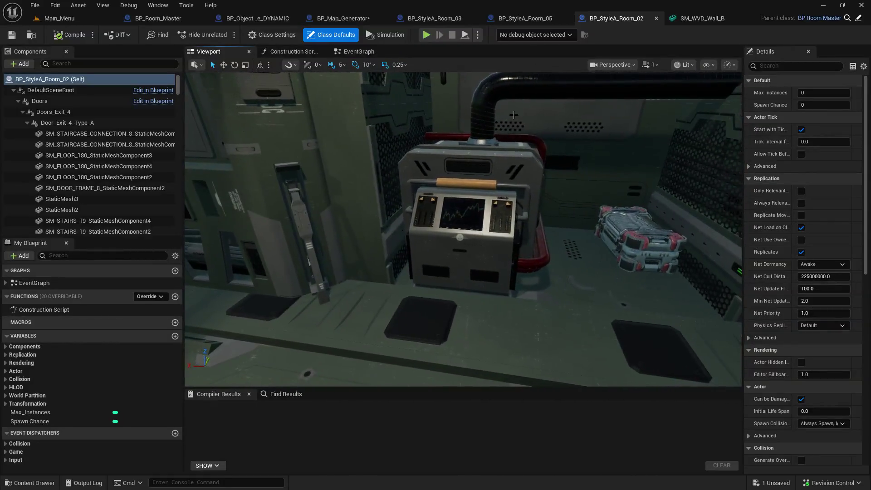
# Step: Select the power generator in Room 02 and widen the Details panel
pyautogui.click(486, 172)
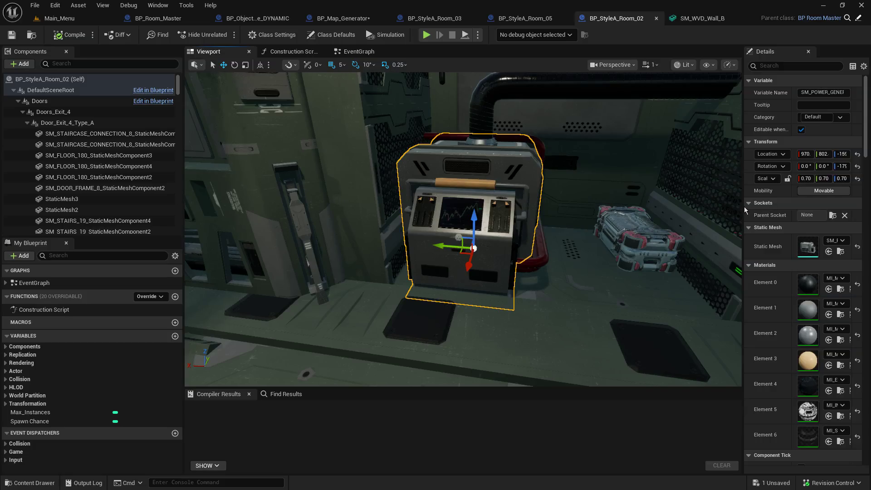
pyautogui.moveTo(745, 210); pyautogui.dragTo(596, 210)
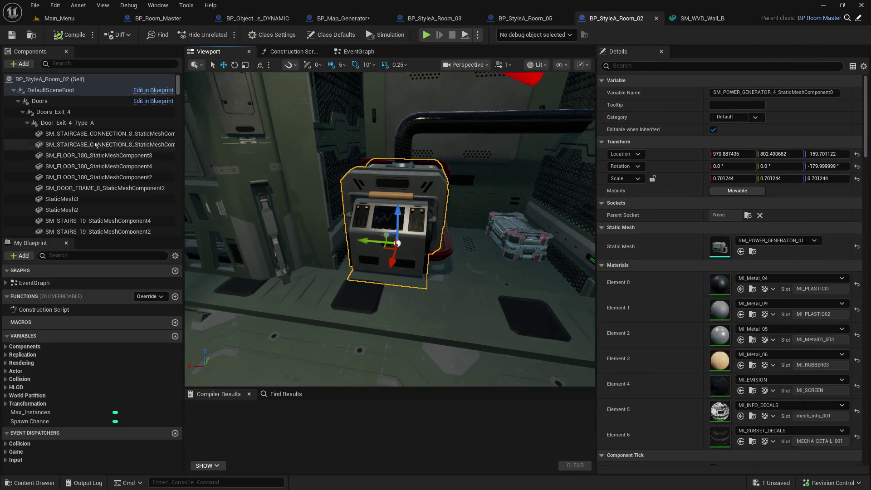
pyautogui.scroll(-5, 101, 150)
pyautogui.moveTo(178, 104); pyautogui.dragTo(178, 141)
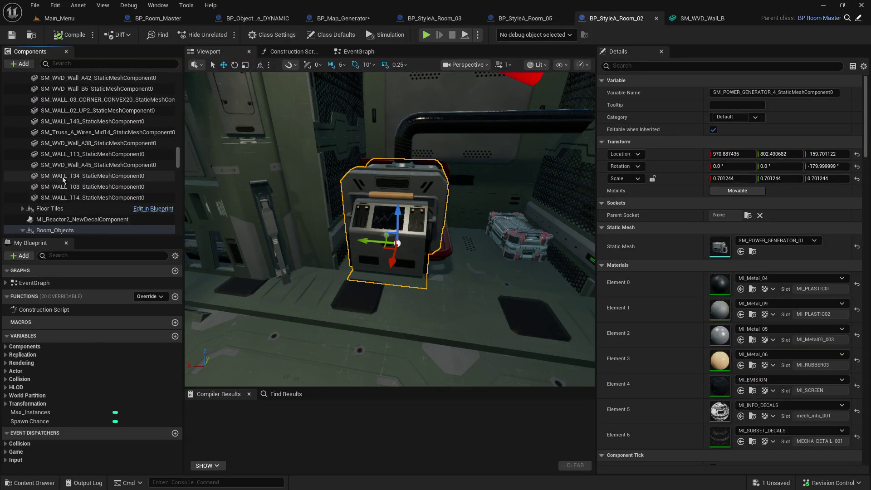
pyautogui.scroll(5, 69, 174)
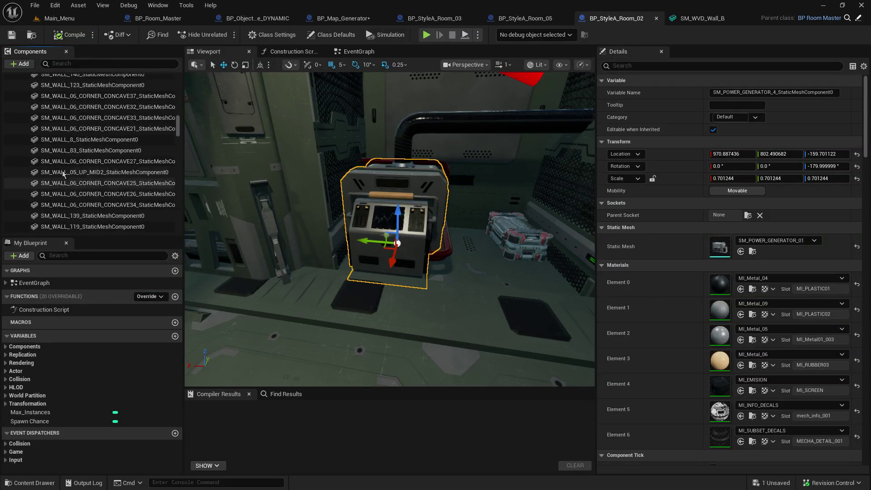
pyautogui.scroll(5, 64, 174)
pyautogui.scroll(1, 23, 191)
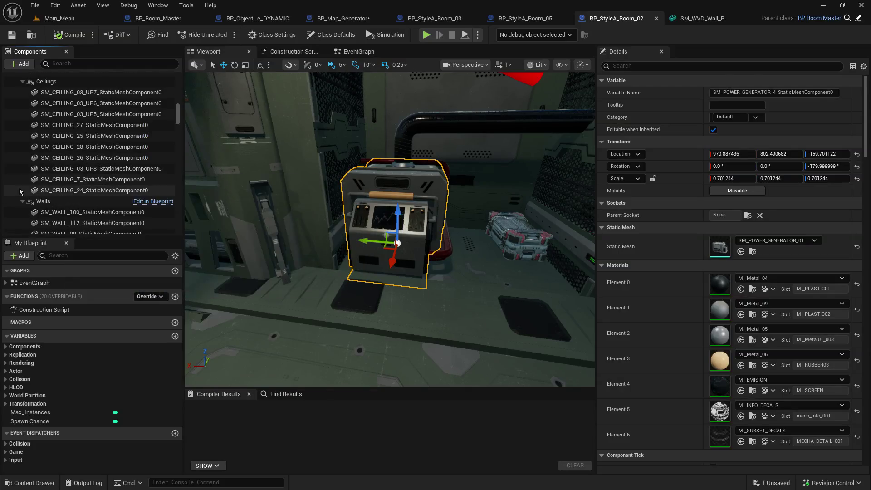
# Step: Collapse the Ceilings and Exits groups in the Components tree
pyautogui.click(27, 201)
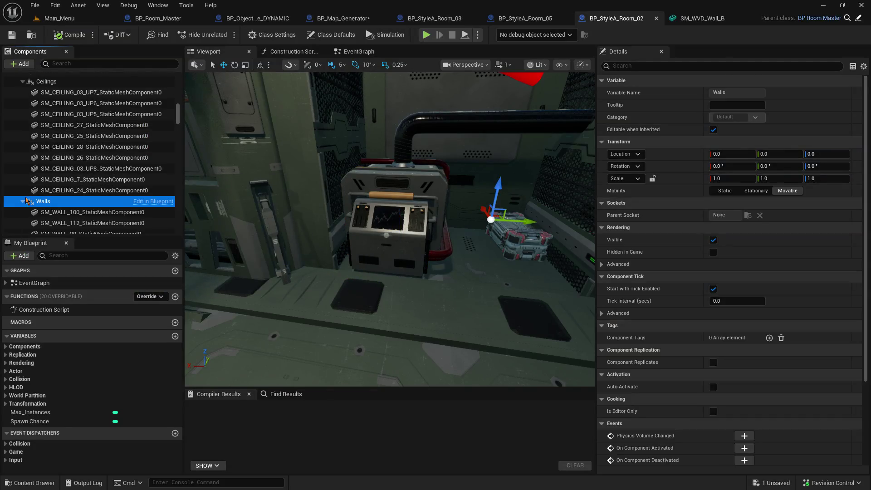
pyautogui.click(22, 82)
pyautogui.scroll(5, 118, 177)
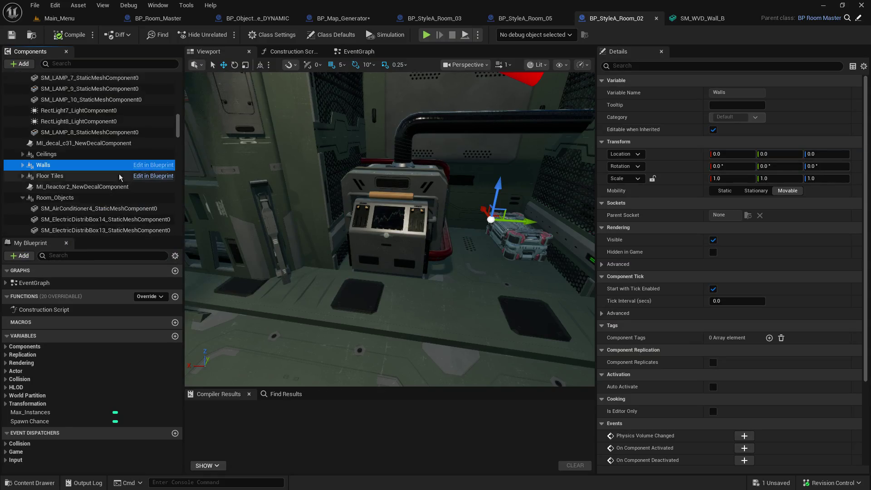
pyautogui.scroll(3, 95, 182)
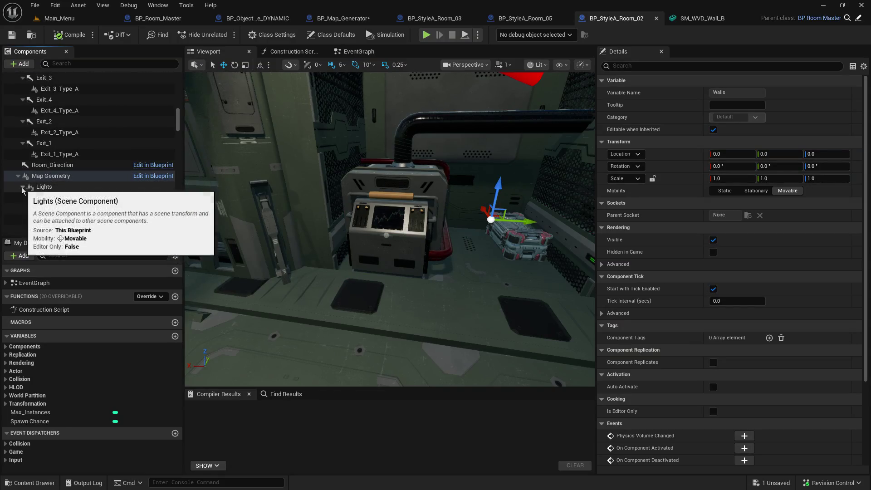
pyautogui.scroll(3, 34, 173)
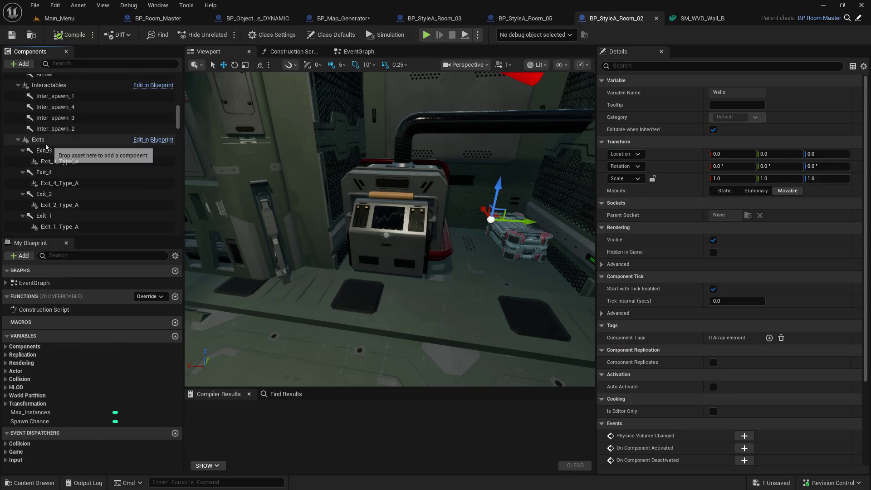
pyautogui.click(18, 139)
pyautogui.scroll(1, 44, 168)
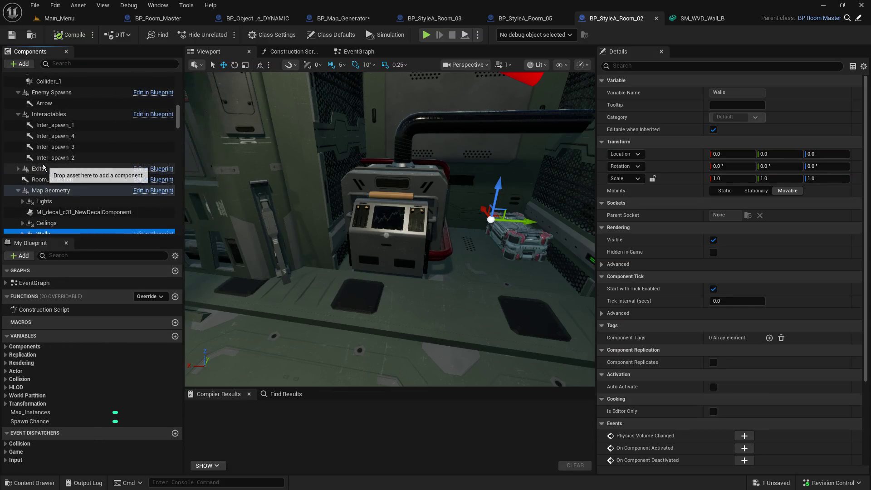
pyautogui.scroll(-1, 121, 178)
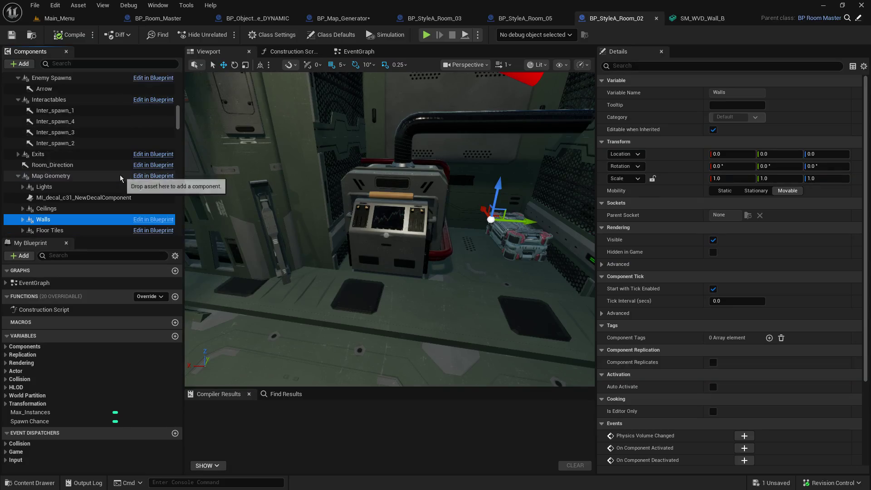
pyautogui.scroll(-2, 121, 178)
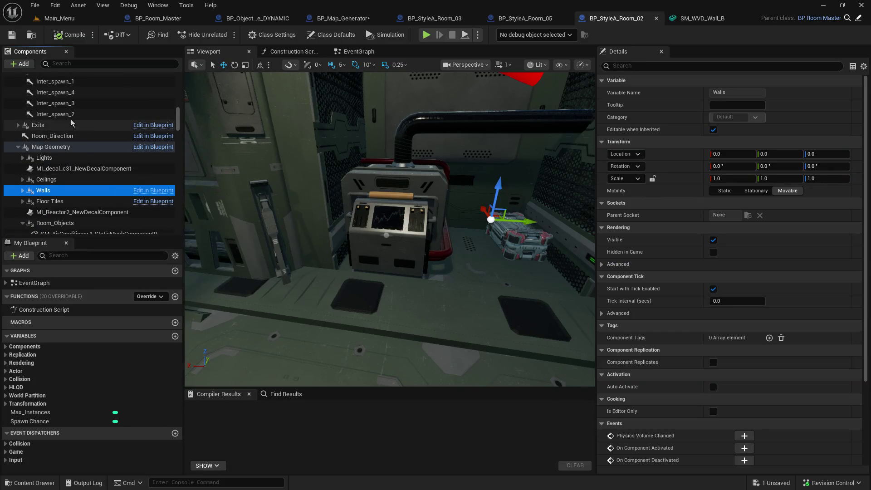
# Step: Select all four Inter_spawn arrows in Interactables, from Inter_spawn_2 up to Inter_spawn_1
pyautogui.click(72, 114)
pyautogui.scroll(1, 85, 149)
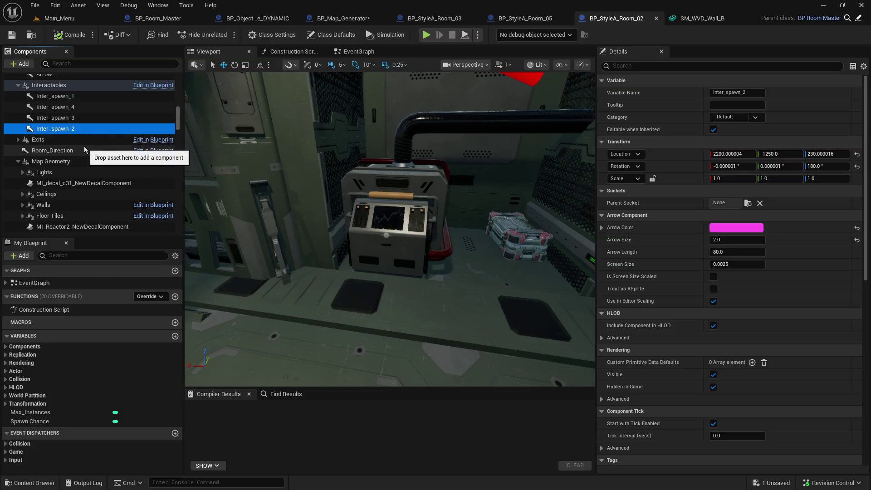
pyautogui.keyDown('shift'); pyautogui.click(55, 96); pyautogui.keyUp('shift')
# Step: Delete the four Inter_spawn placeholder arrows from Interactables
pyautogui.rightClick(71, 118)
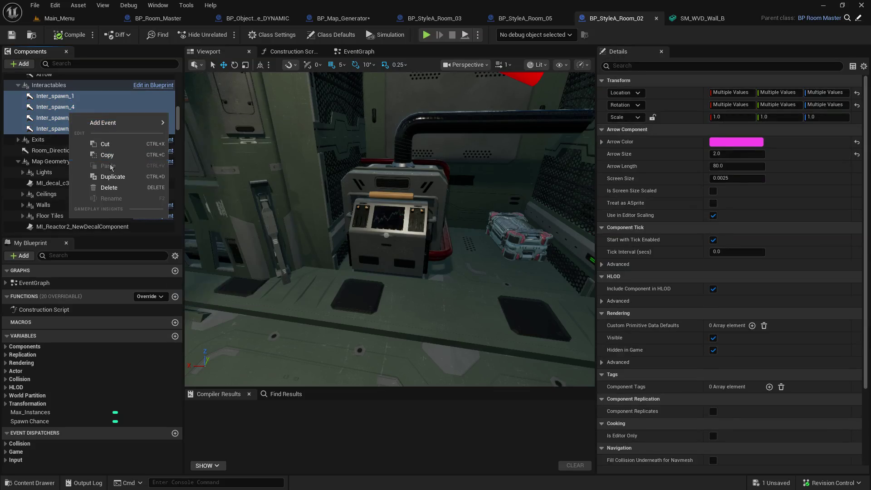
pyautogui.click(109, 188)
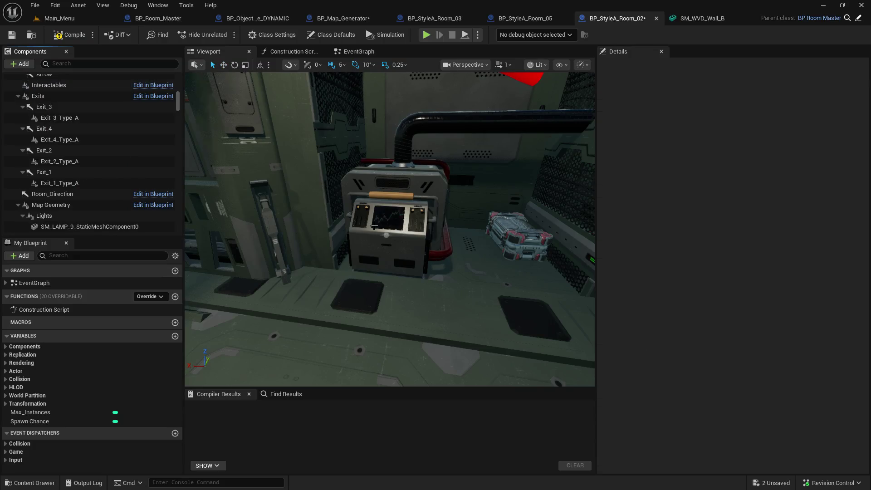
pyautogui.click(398, 209)
pyautogui.moveTo(166, 107)
pyautogui.mouseDown()
pyautogui.moveTo(174, 111)
pyautogui.moveTo(178, 99)
pyautogui.mouseUp()
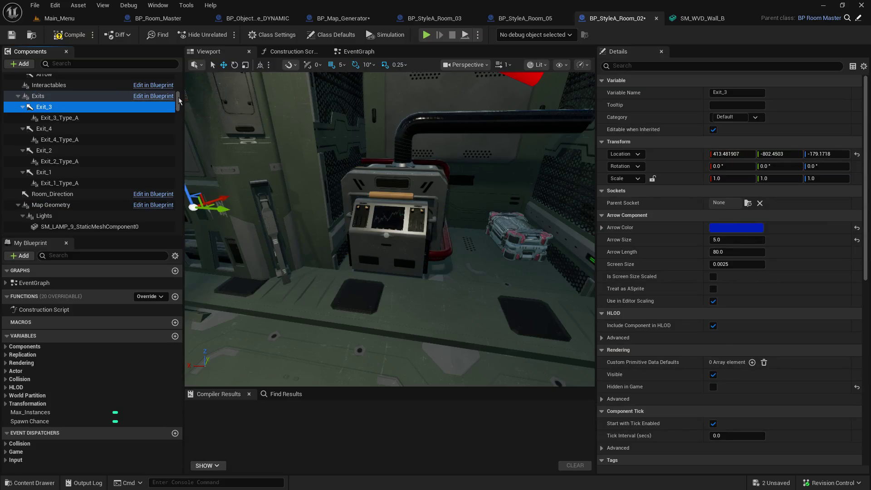
pyautogui.scroll(-10, 180, 99)
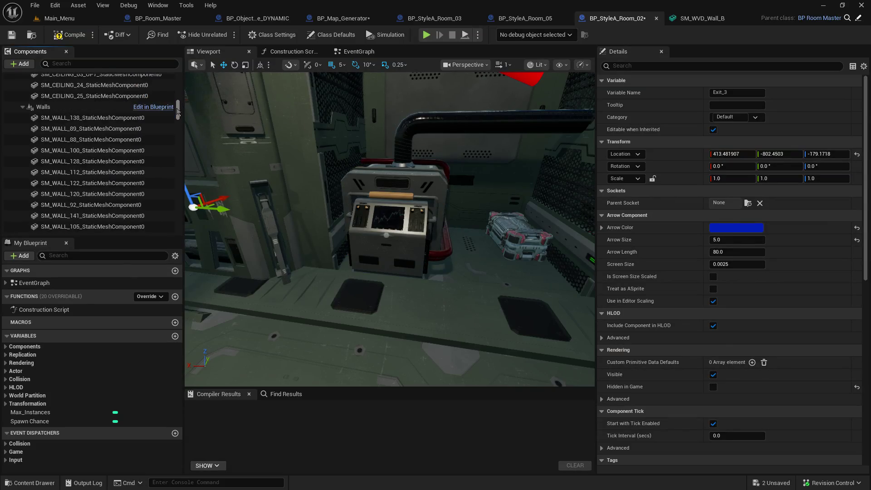
# Step: Collapse the Walls, Floor Tiles, Ceilings and Lights groups and select SM_POWER_GENERATOR_4
pyautogui.click(23, 106)
pyautogui.click(22, 175)
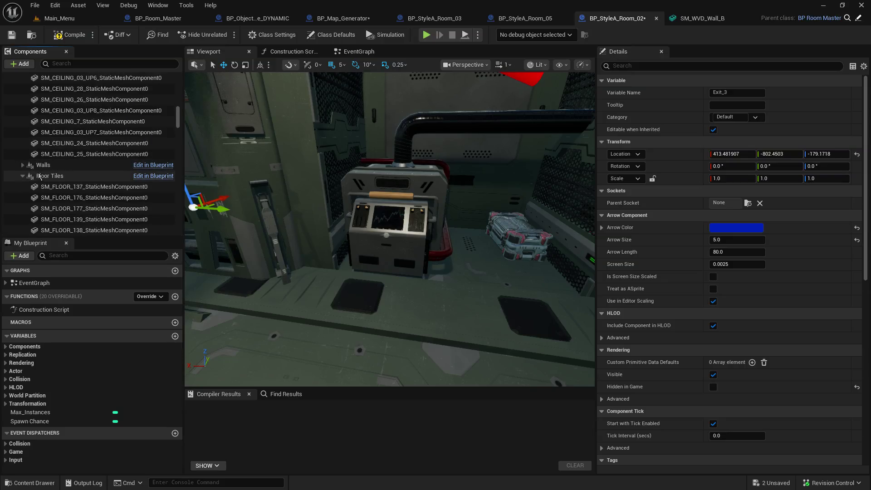
pyautogui.scroll(2, 75, 183)
pyautogui.click(22, 118)
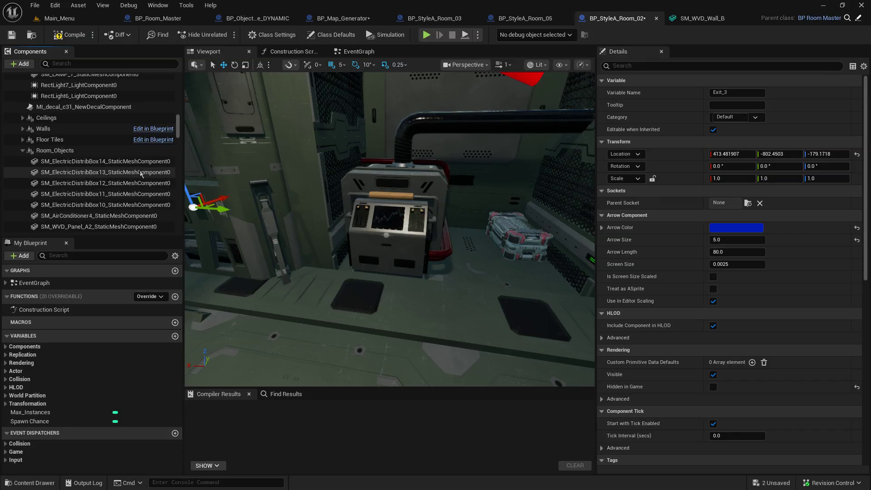
pyautogui.scroll(5, 100, 182)
pyautogui.click(22, 92)
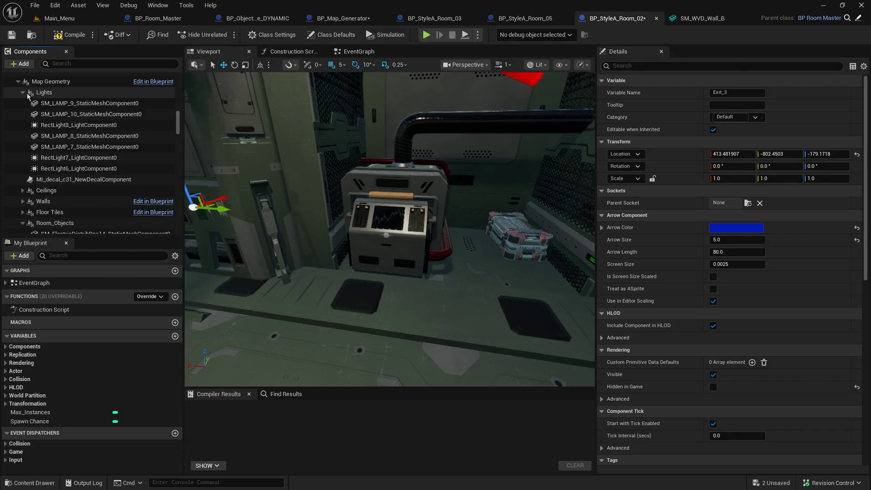
pyautogui.click(44, 92)
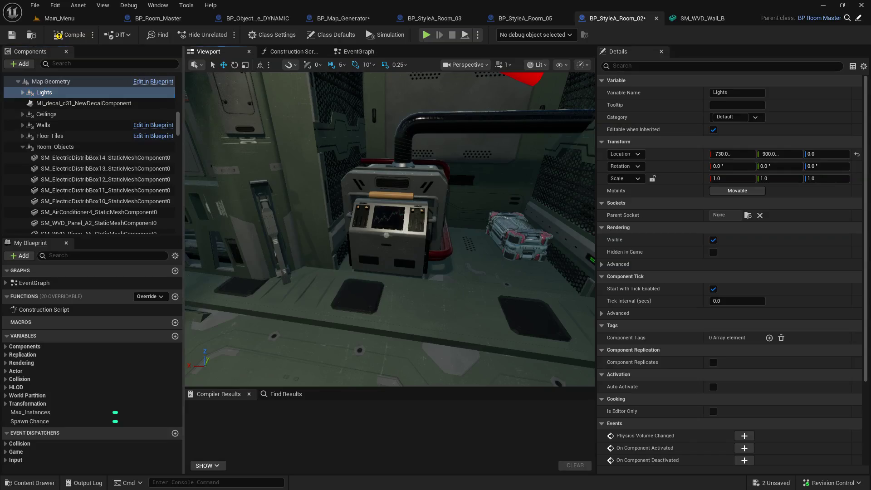
pyautogui.click(390, 214)
pyautogui.scroll(-3, 169, 118)
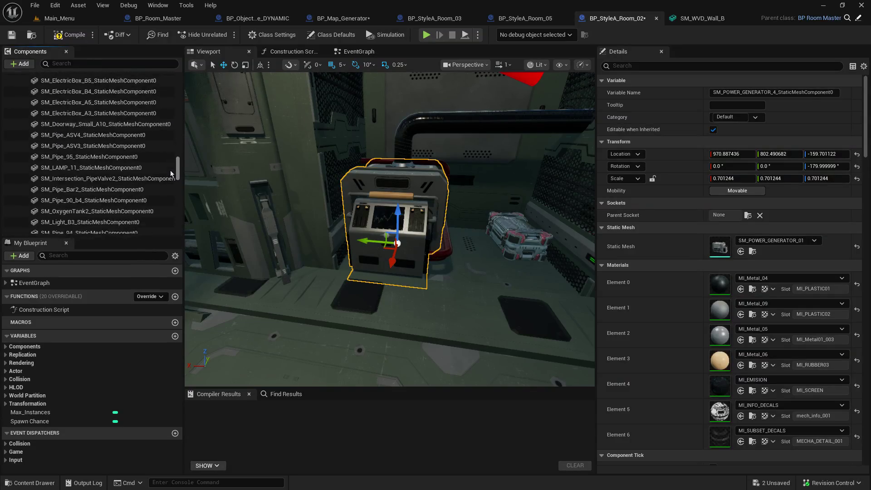
# Step: Drop the SM_POWER_GENERATOR_4 row onto Interactables in BP_StyleA_Room_02's Components tree
pyautogui.moveTo(122, 154)
pyautogui.mouseDown()
pyautogui.moveTo(118, 142)
pyautogui.moveTo(109, 162)
pyautogui.moveTo(107, 150)
pyautogui.mouseUp()
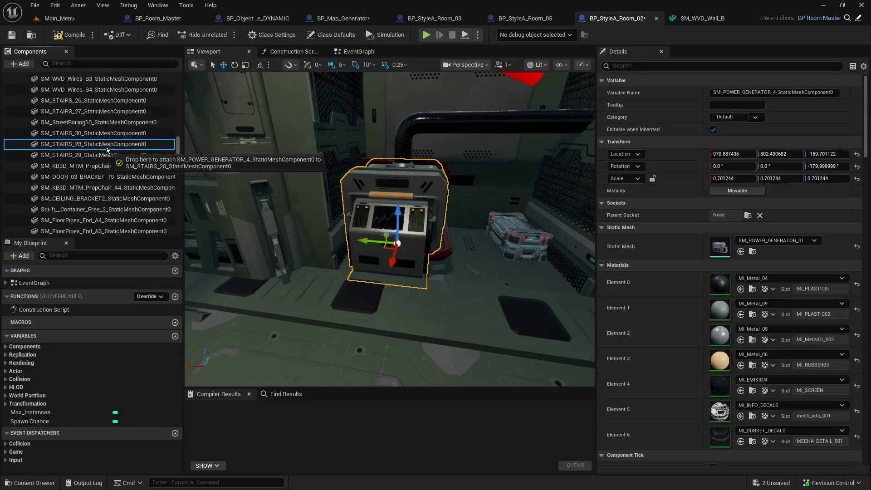
pyautogui.moveTo(108, 149)
pyautogui.mouseDown()
pyautogui.moveTo(68, 200)
pyautogui.moveTo(63, 222)
pyautogui.mouseUp()
pyautogui.scroll(-3, 107, 154)
pyautogui.scroll(-3, 108, 155)
pyautogui.scroll(-3, 107, 156)
pyautogui.scroll(-3, 107, 156)
pyautogui.scroll(-3, 107, 156)
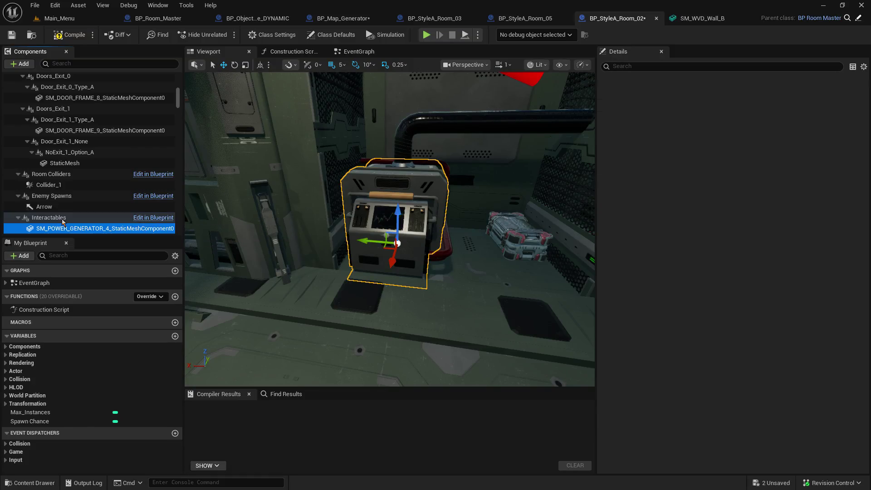
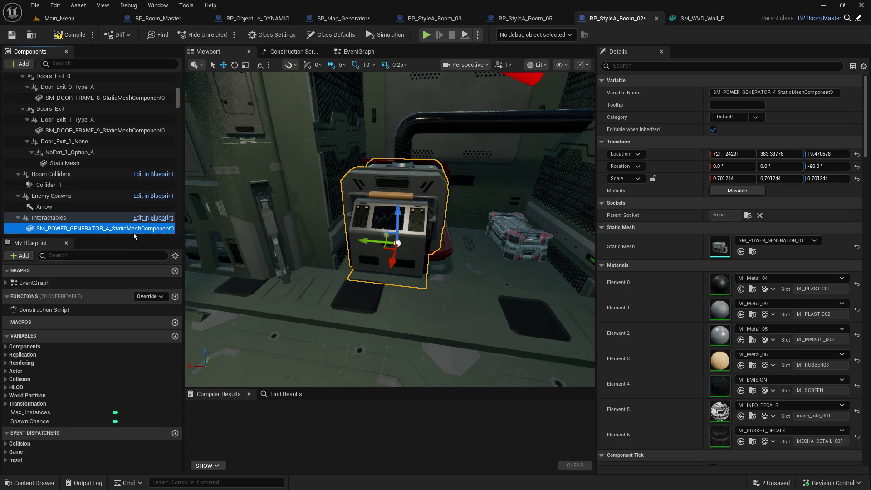
# Step: Select the electrical switchboard and filter Details by 'tag' to show its Interactable and 0 tags
pyautogui.moveTo(129, 237); pyautogui.dragTo(129, 268)
pyautogui.moveTo(390, 226)
pyautogui.mouseDown()
pyautogui.moveTo(408, 229)
pyautogui.moveTo(390, 227)
pyautogui.mouseUp()
pyautogui.scroll(6, 399, 229)
pyautogui.click(410, 289)
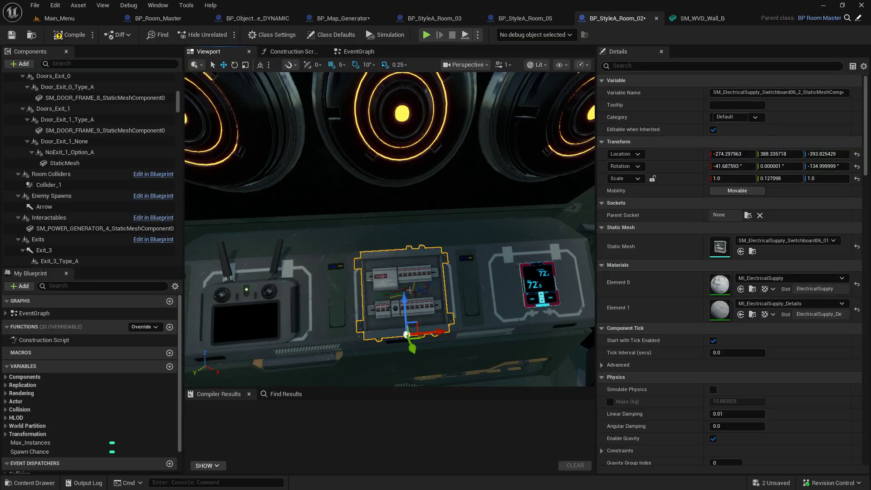
pyautogui.click(693, 66)
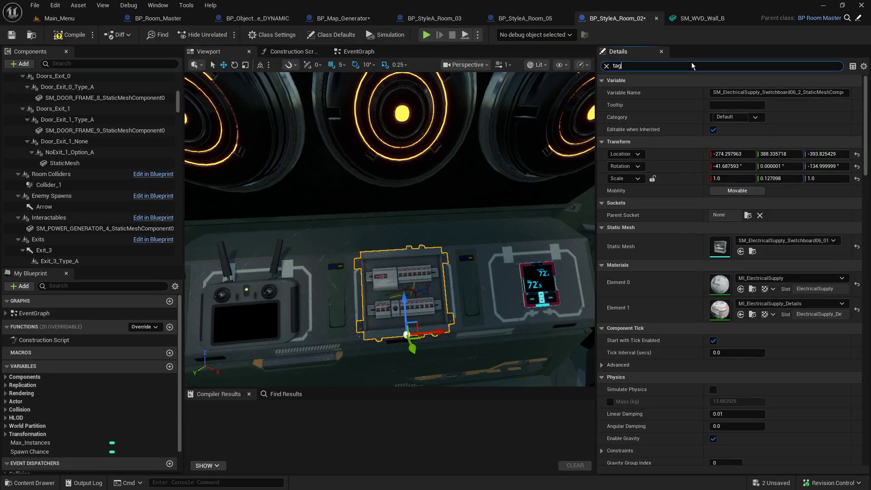
pyautogui.write('g')
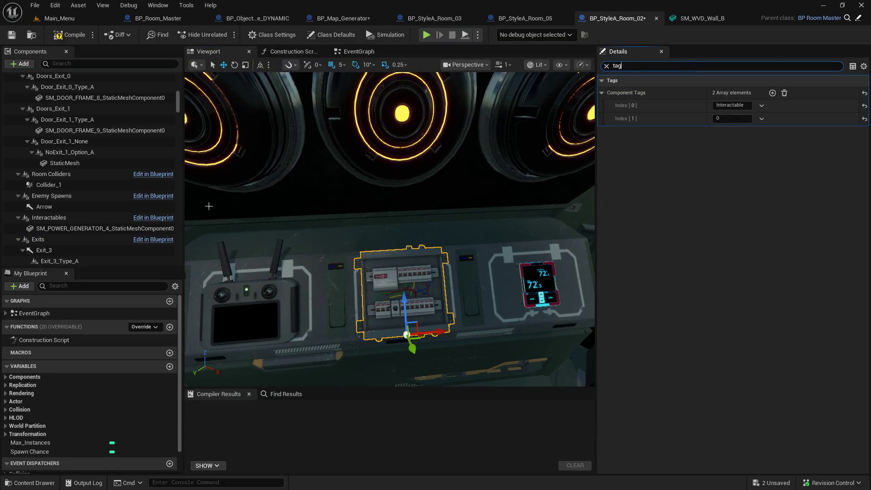
pyautogui.moveTo(180, 108)
pyautogui.mouseDown()
pyautogui.moveTo(171, 205)
pyautogui.moveTo(176, 192)
pyautogui.moveTo(156, 215)
pyautogui.mouseUp()
pyautogui.rightClick(76, 153)
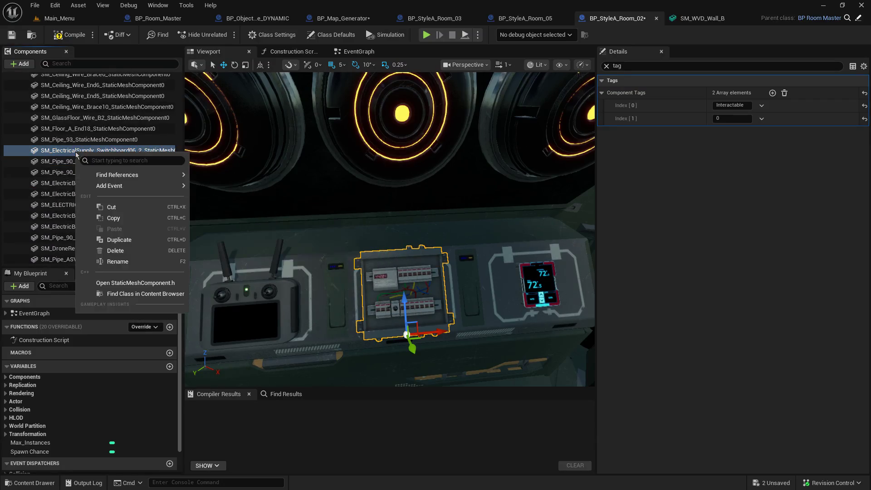
pyautogui.press('Escape')
pyautogui.press('Delete')
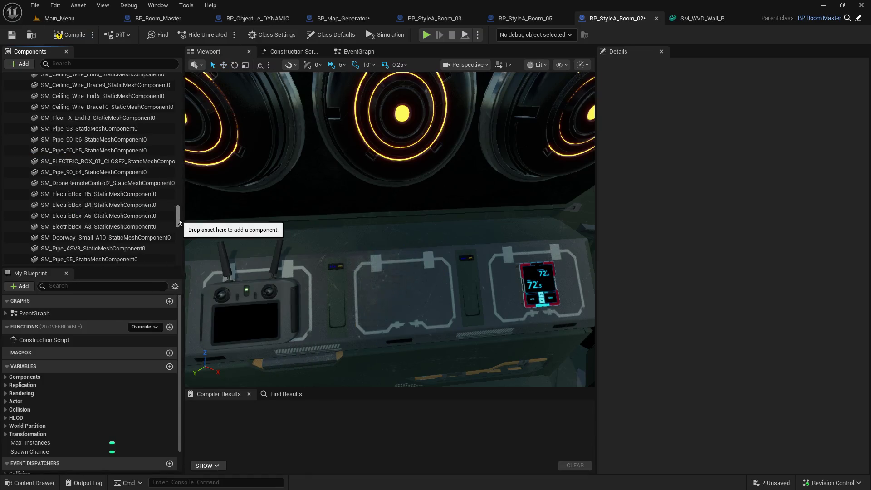
pyautogui.moveTo(178, 219)
pyautogui.mouseDown()
pyautogui.moveTo(197, 90)
pyautogui.moveTo(194, 105)
pyautogui.mouseUp()
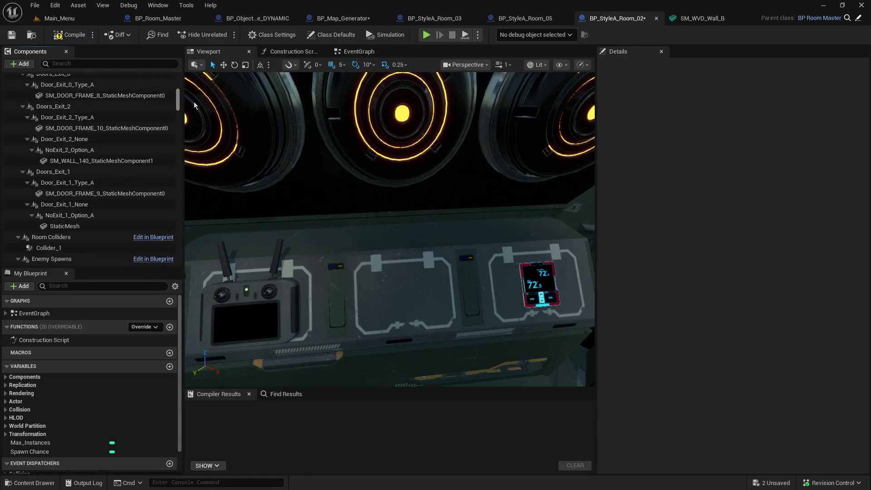
pyautogui.scroll(-3, 90, 191)
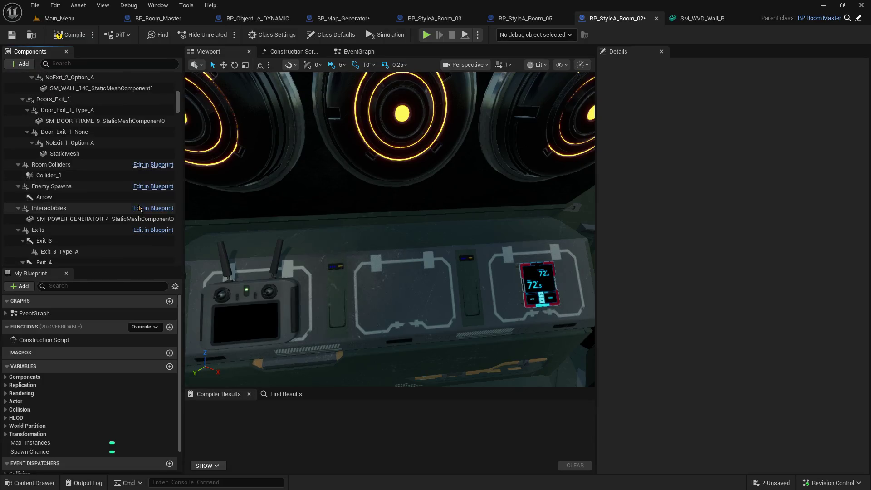
pyautogui.rightClick(87, 213)
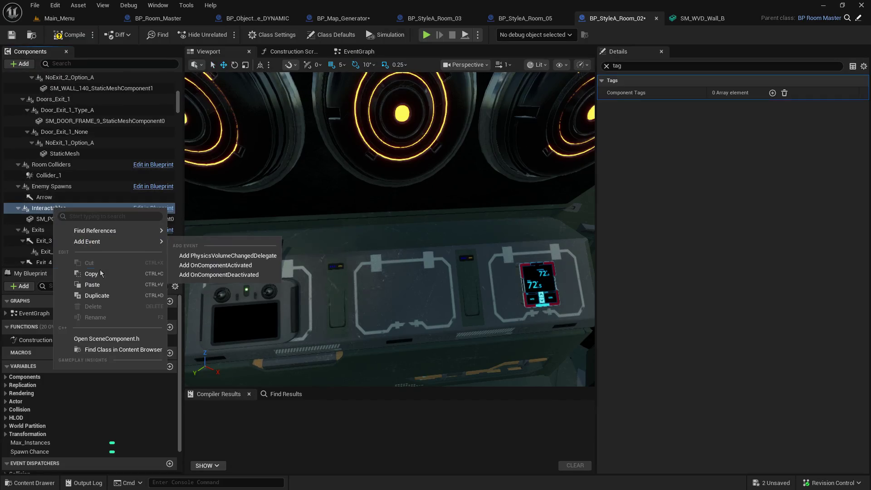
pyautogui.click(98, 287)
pyautogui.hotkey('ctrl', 'z')
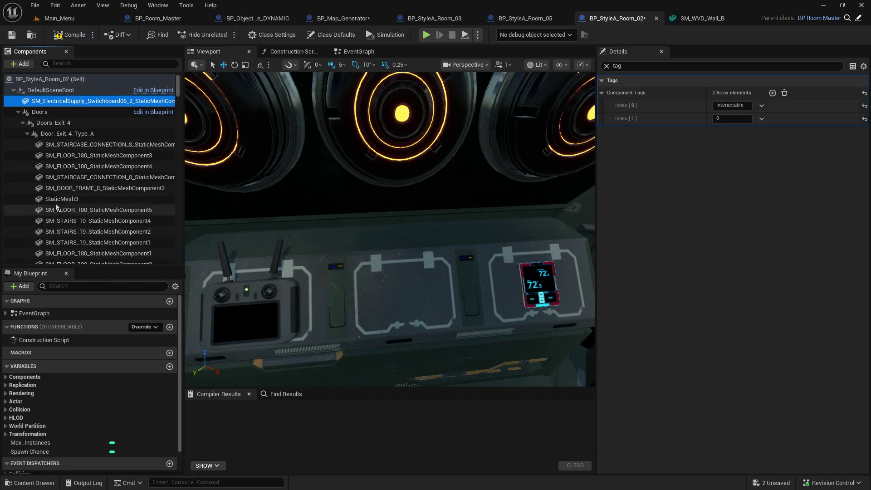
pyautogui.scroll(-1, 64, 193)
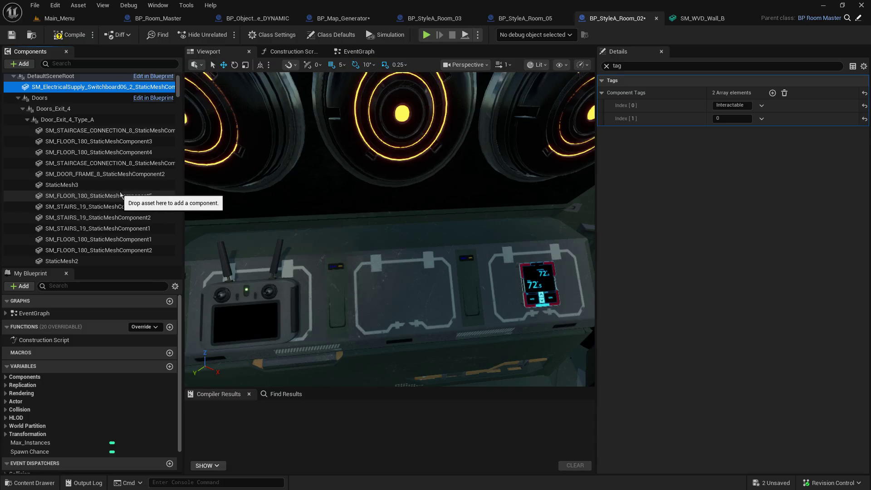
pyautogui.rightClick(95, 90)
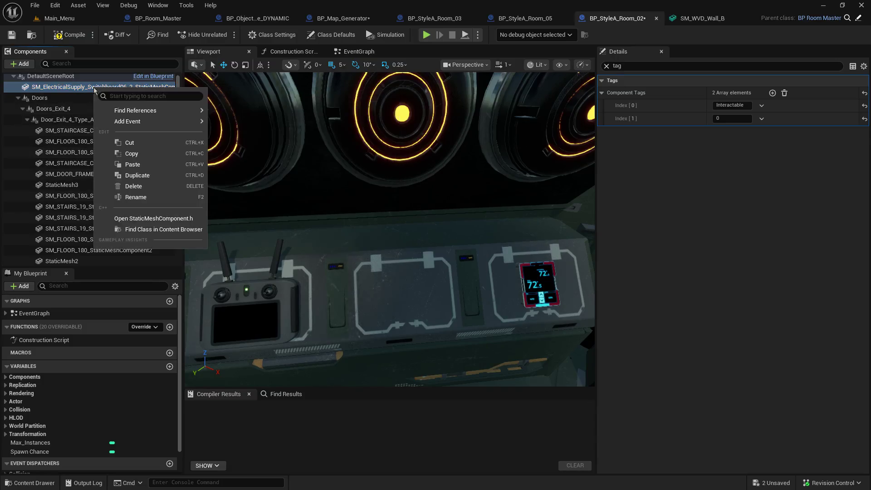
pyautogui.click(705, 278)
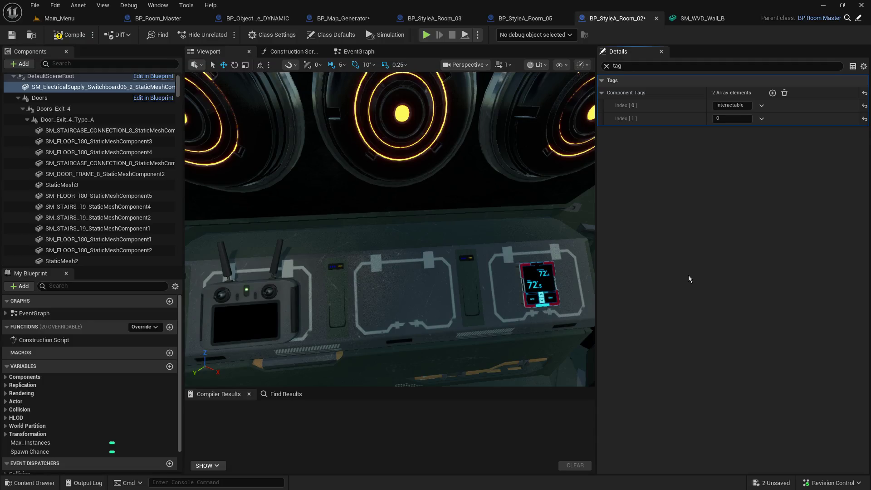
pyautogui.hotkey('ctrl', 'z')
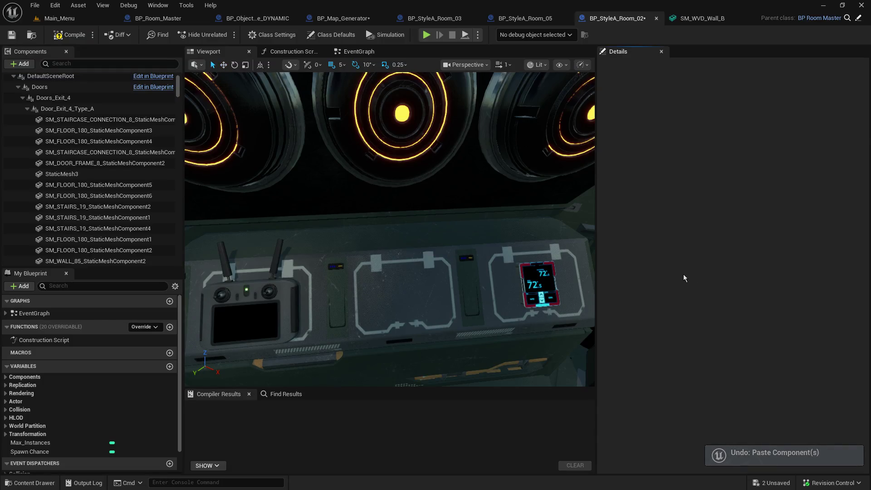
pyautogui.hotkey('ctrl', 'z')
pyautogui.click(406, 290)
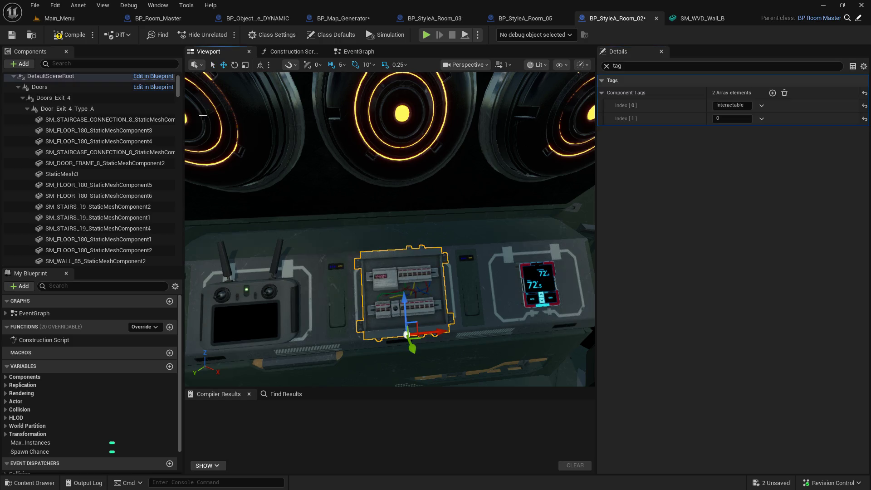
pyautogui.moveTo(177, 89); pyautogui.dragTo(178, 213)
pyautogui.scroll(-1, 78, 195)
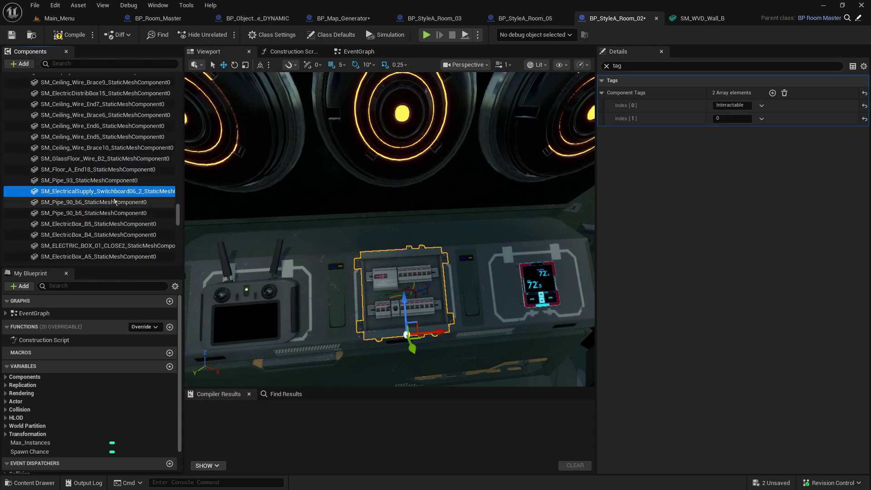
pyautogui.moveTo(78, 195); pyautogui.dragTo(78, 159)
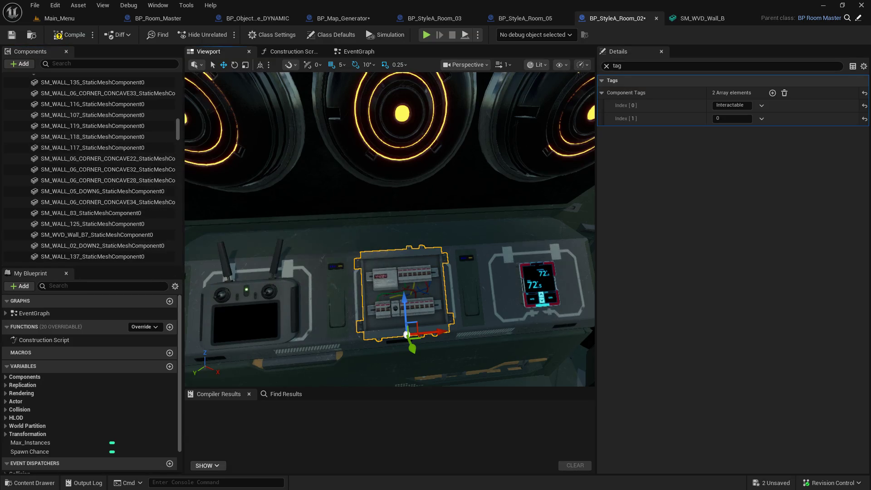
# Step: Attach the switchboard under Interactables, then select the computer console in the room
pyautogui.moveTo(179, 131); pyautogui.dragTo(179, 139)
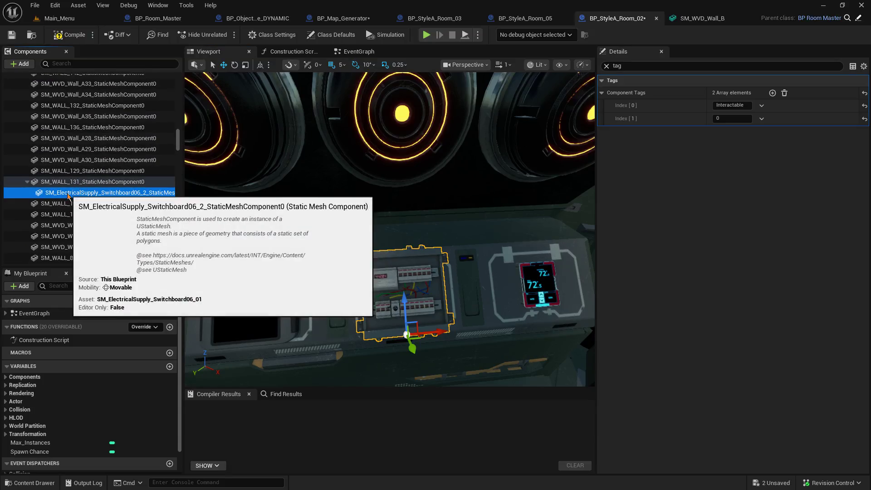
pyautogui.moveTo(77, 190)
pyautogui.mouseDown()
pyautogui.moveTo(87, 160)
pyautogui.moveTo(88, 169)
pyautogui.moveTo(67, 105)
pyautogui.mouseUp()
pyautogui.moveTo(355, 160); pyautogui.dragTo(355, 160)
pyautogui.moveTo(416, 195); pyautogui.dragTo(416, 195)
pyautogui.click(425, 274)
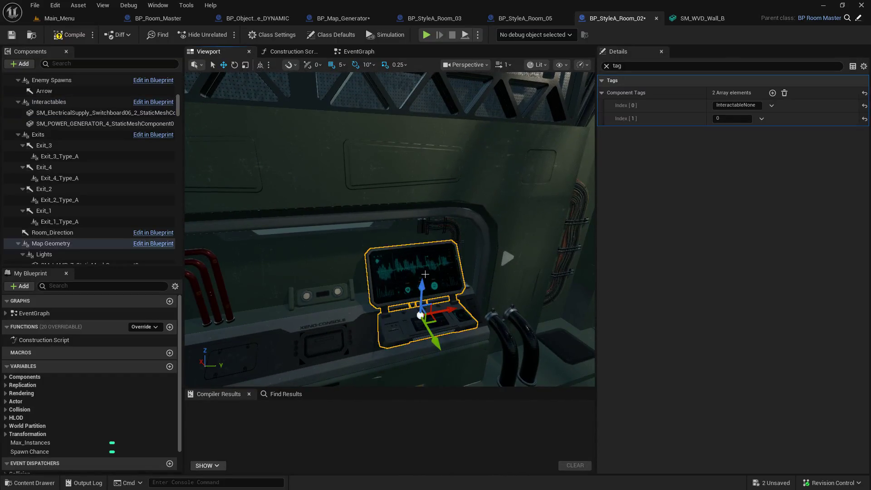
# Step: Attach SM_COMPUTER_4 under the Interactables scene component
pyautogui.moveTo(179, 102); pyautogui.dragTo(170, 258)
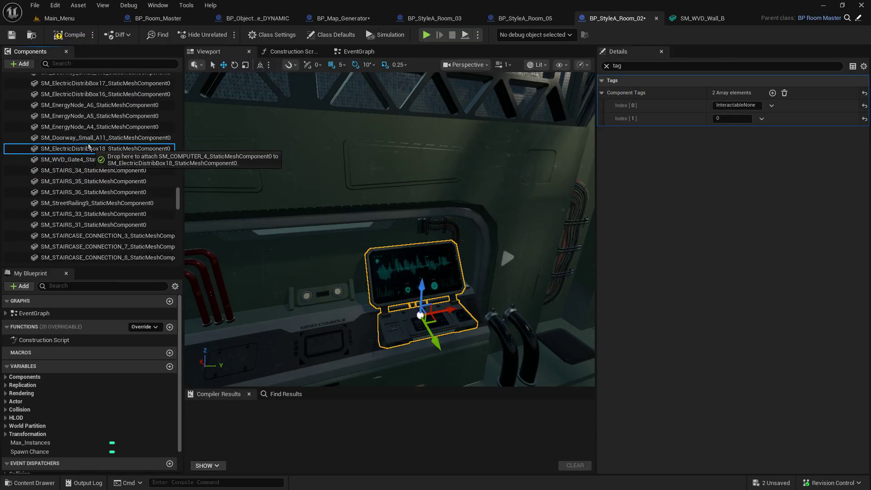
pyautogui.scroll(5, 89, 146)
pyautogui.moveTo(89, 147)
pyautogui.mouseDown()
pyautogui.moveTo(89, 164)
pyautogui.moveTo(87, 145)
pyautogui.moveTo(61, 208)
pyautogui.moveTo(55, 203)
pyautogui.mouseUp()
pyautogui.scroll(10, 89, 147)
pyautogui.scroll(5, 89, 146)
pyautogui.scroll(5, 88, 147)
pyautogui.scroll(10, 89, 146)
pyautogui.scroll(10, 89, 146)
pyautogui.scroll(10, 89, 146)
pyautogui.scroll(-3, 88, 146)
pyautogui.scroll(-3, 89, 154)
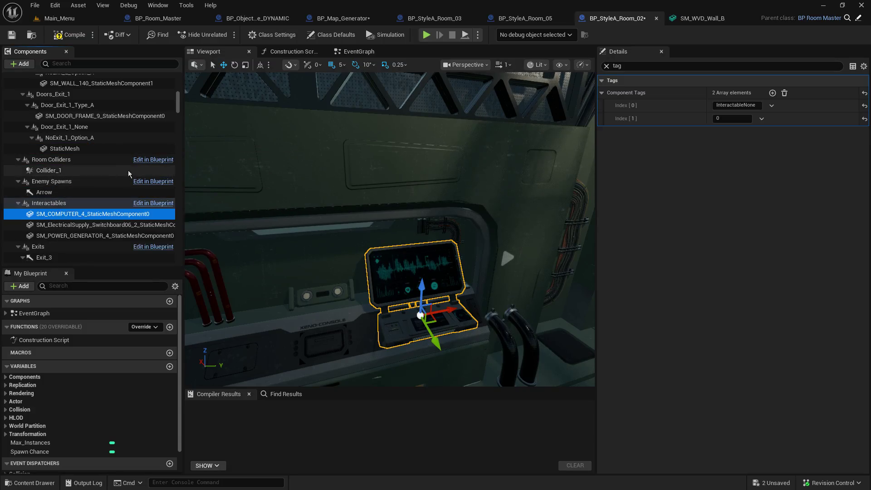
# Step: Save and compile BP_StyleA_Room_02, then return to the Main_Menu level
pyautogui.moveTo(225, 154)
pyautogui.mouseDown()
pyautogui.moveTo(334, 172)
pyautogui.moveTo(366, 164)
pyautogui.mouseUp()
pyautogui.click(334, 172)
pyautogui.click(11, 36)
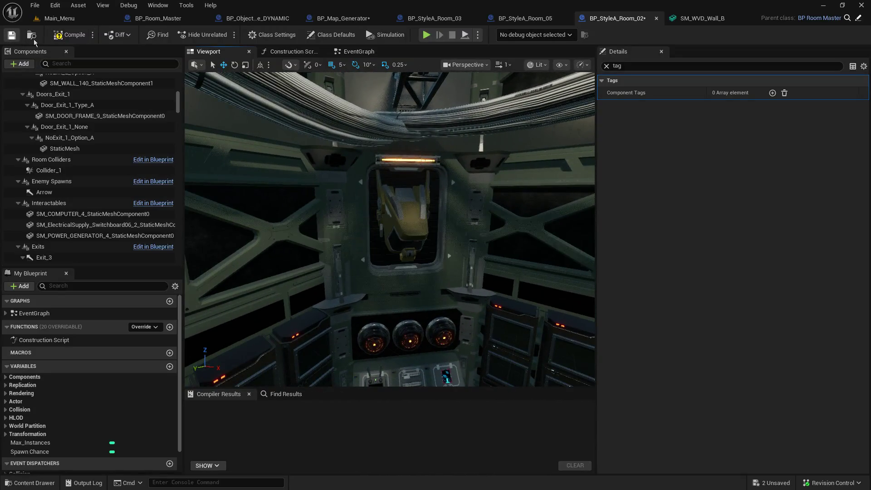
pyautogui.click(69, 36)
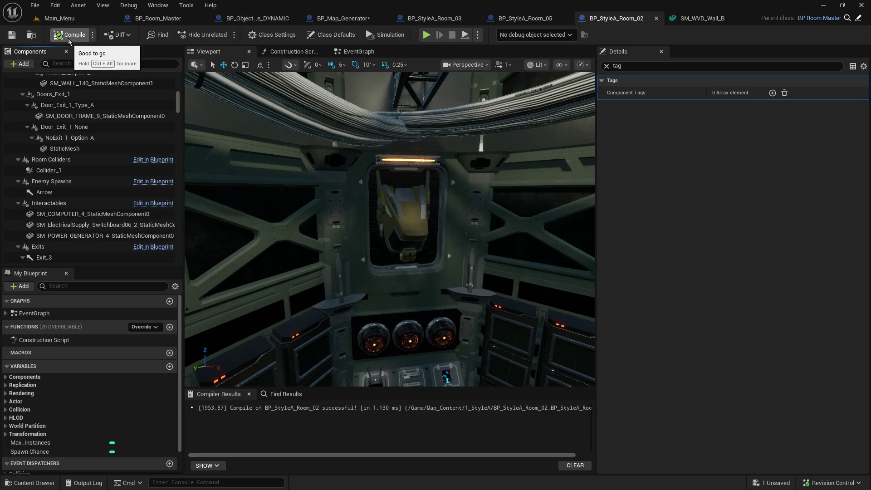
pyautogui.click(58, 18)
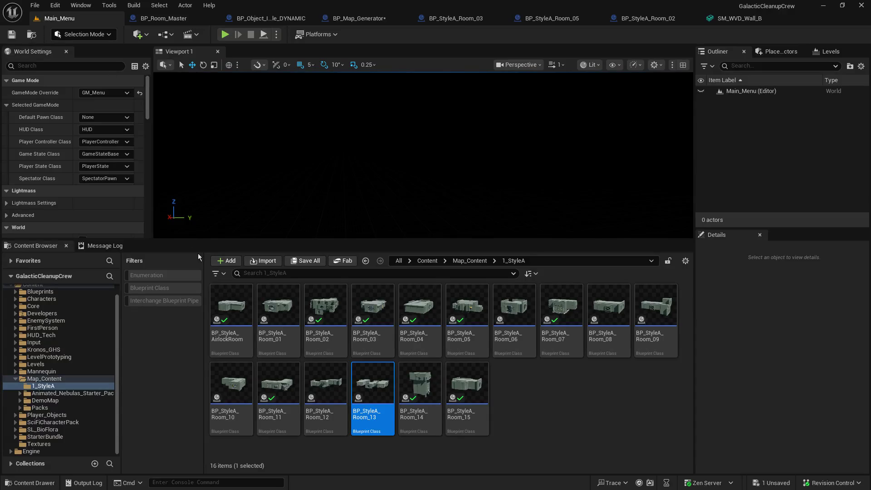
# Step: Open BP_StyleA_Room_01 in its 3D viewport and look around the room's console and barrels
pyautogui.doubleClick(278, 311)
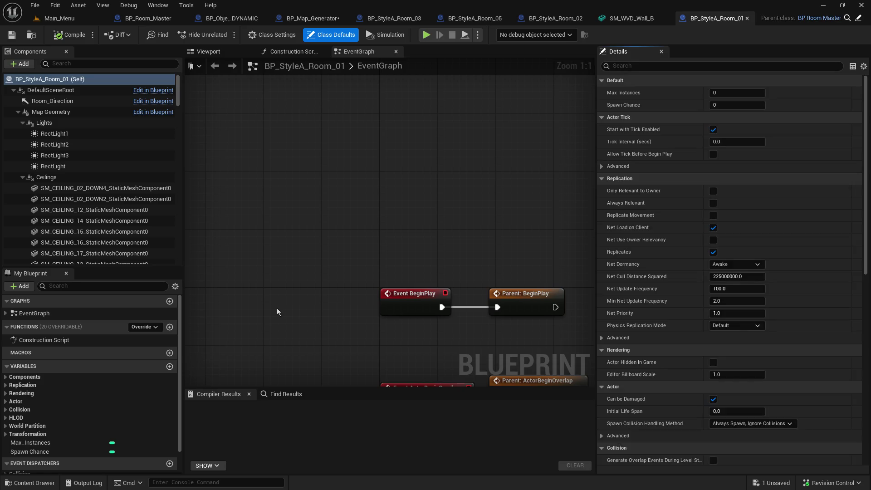
pyautogui.click(209, 52)
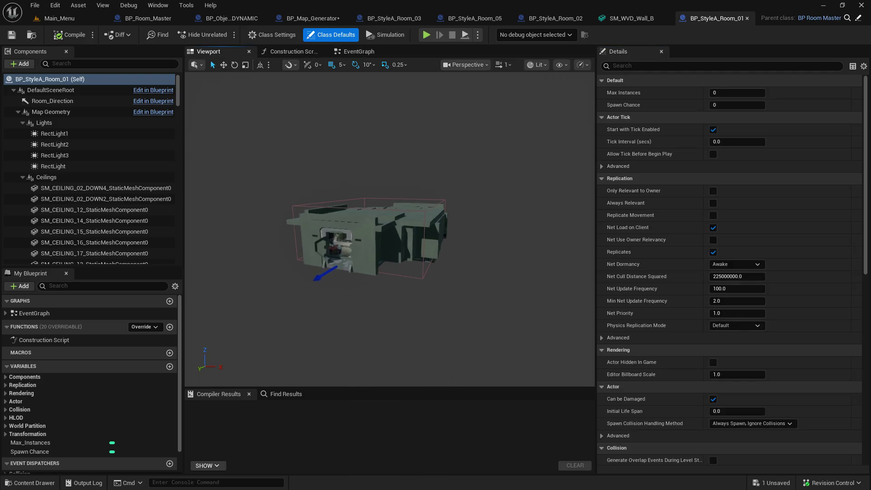
pyautogui.scroll(10, 389, 229)
pyautogui.moveTo(389, 229)
pyautogui.mouseDown()
pyautogui.moveTo(530, 287)
pyautogui.moveTo(363, 192)
pyautogui.mouseUp()
pyautogui.click(422, 233)
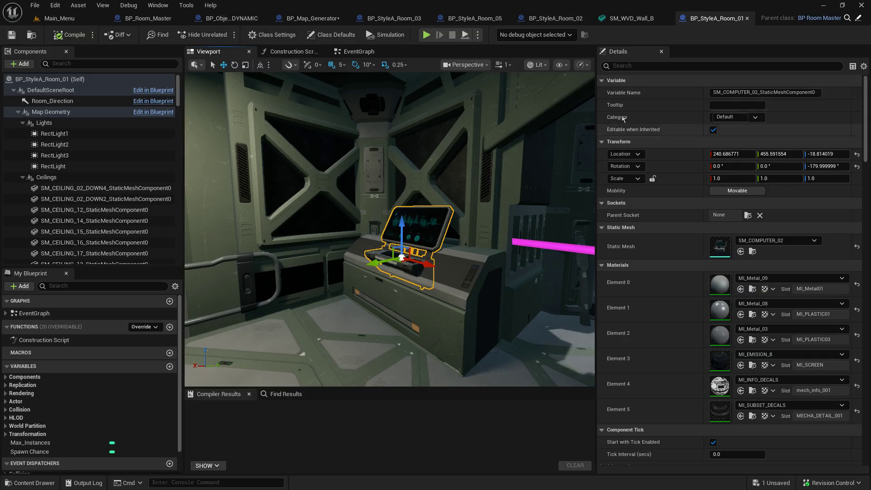
pyautogui.write('tag')
pyautogui.moveTo(590, 163); pyautogui.dragTo(381, 178)
pyautogui.moveTo(367, 226); pyautogui.dragTo(366, 226)
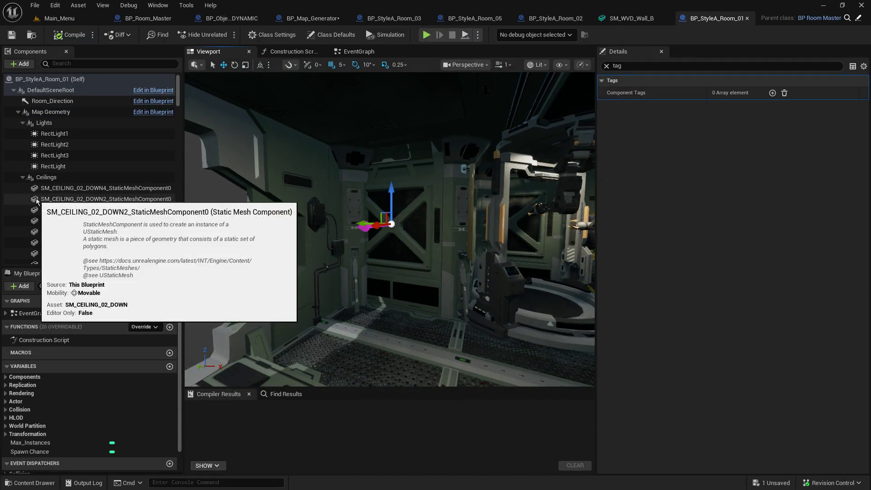
# Step: Collapse Map Geometry and Doors, then select and frame all Inter_spawn placeholders
pyautogui.click(18, 111)
pyautogui.click(18, 123)
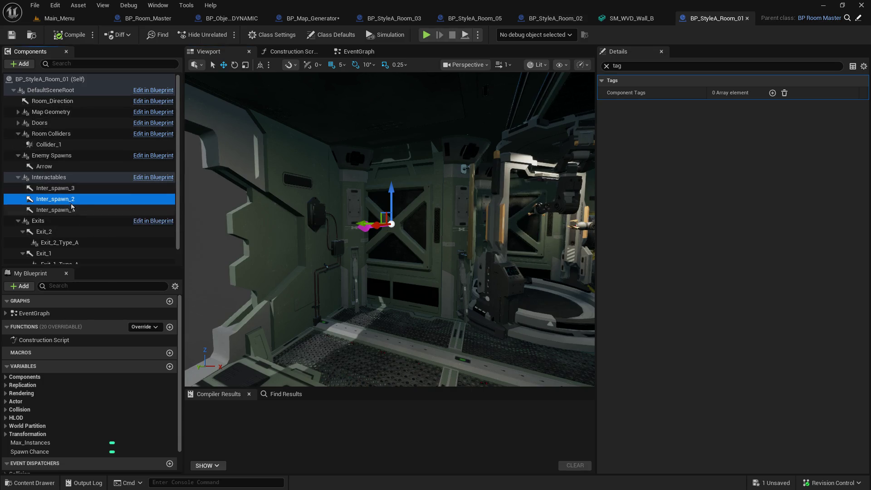
pyautogui.keyDown('shift'); pyautogui.click(54, 187); pyautogui.keyUp('shift')
pyautogui.keyDown('ctrl'); pyautogui.click(54, 210); pyautogui.keyUp('ctrl')
pyautogui.press('f')
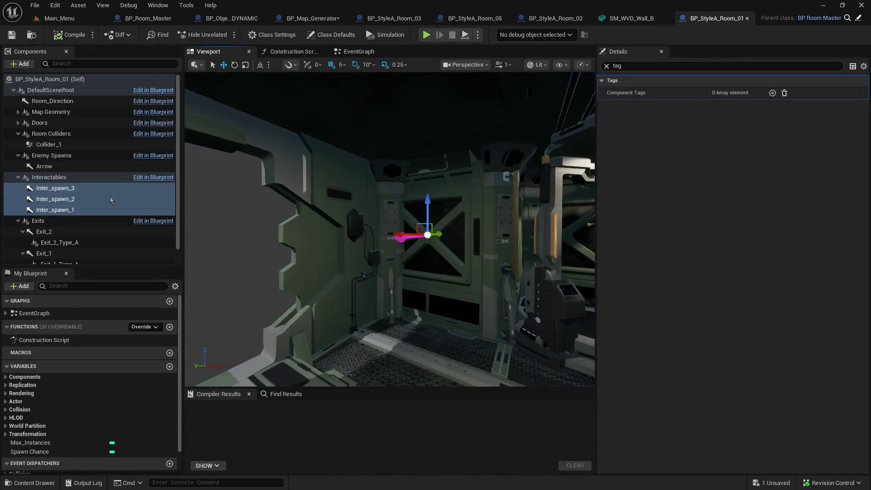
# Step: Delete the three Inter_spawn arrows and save BP_StyleA_Room_01, checking out the asset
pyautogui.rightClick(40, 194)
pyautogui.click(79, 266)
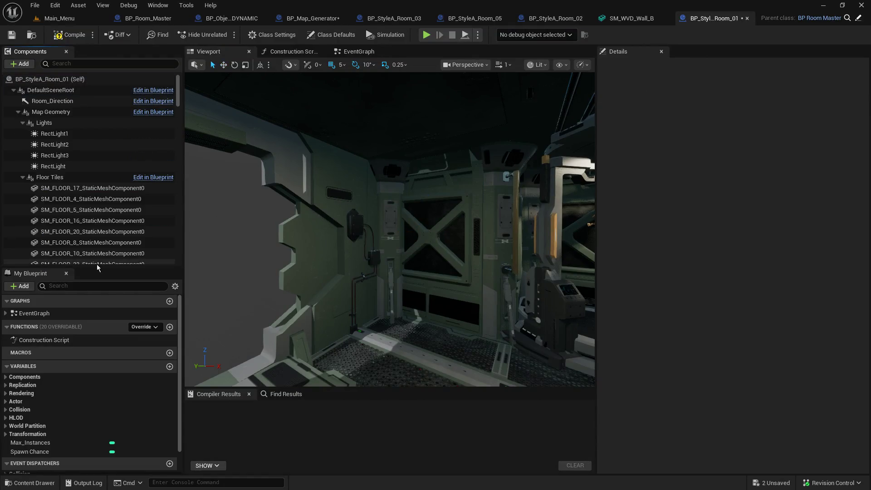
pyautogui.click(16, 36)
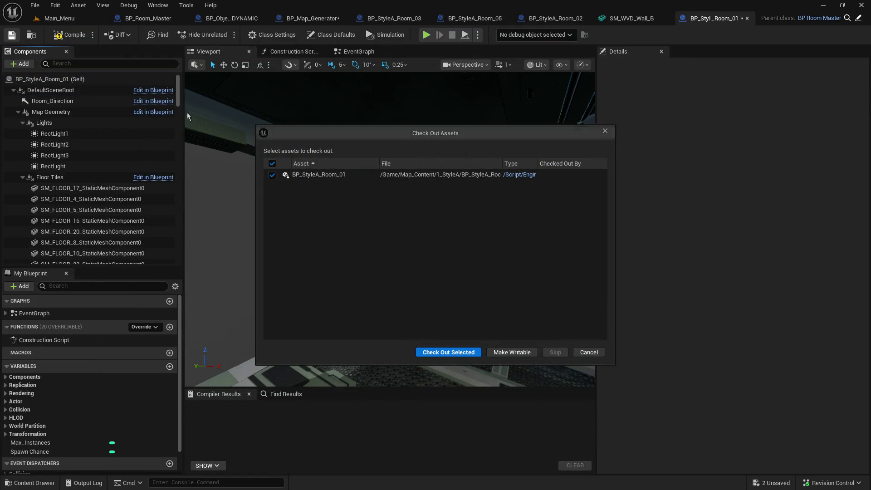
pyautogui.click(445, 351)
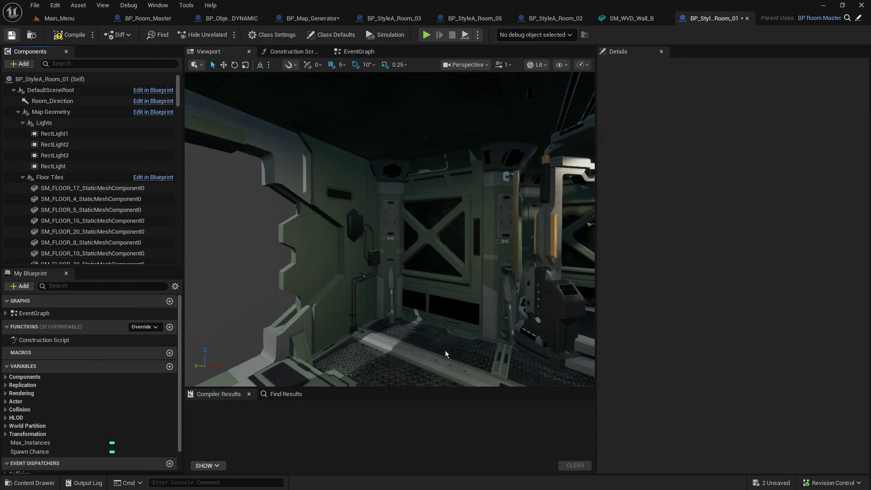
# Step: Compile BP_StyleA_Room_01, close its editor, and switch to BP_StyleA_Room_02
pyautogui.click(69, 35)
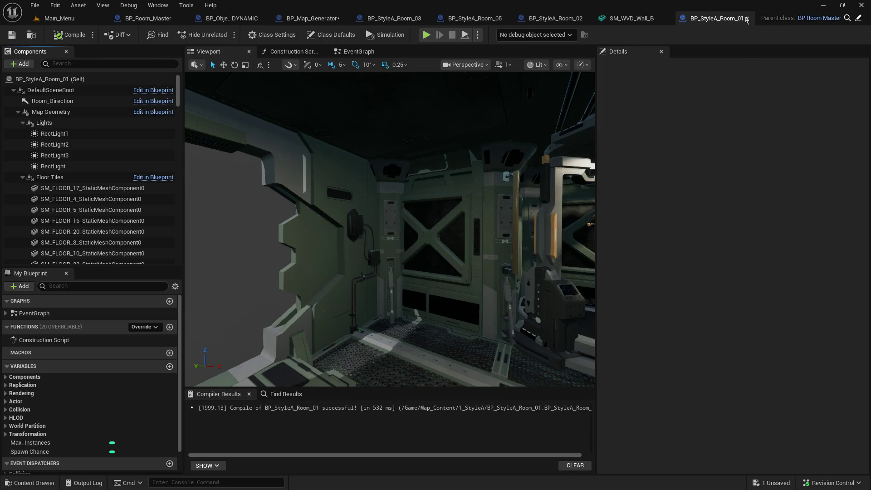
pyautogui.click(747, 18)
pyautogui.click(648, 19)
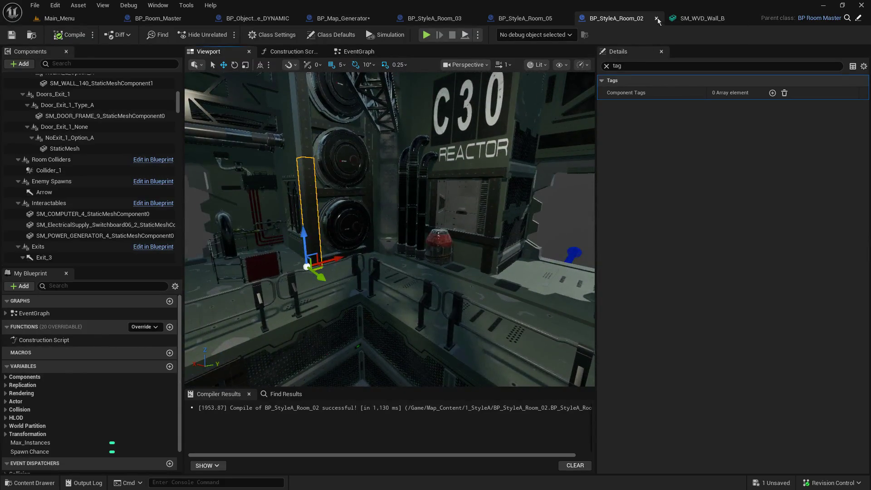
# Step: Close BP_StyleA_Room_02 and look over the BP_StyleA_Room_03 wall panel
pyautogui.click(657, 19)
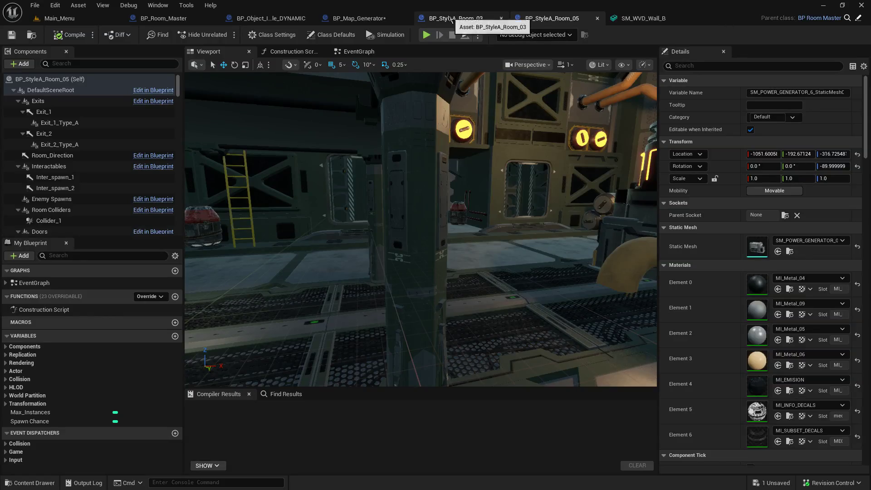
pyautogui.click(450, 18)
pyautogui.moveTo(435, 109); pyautogui.dragTo(435, 109)
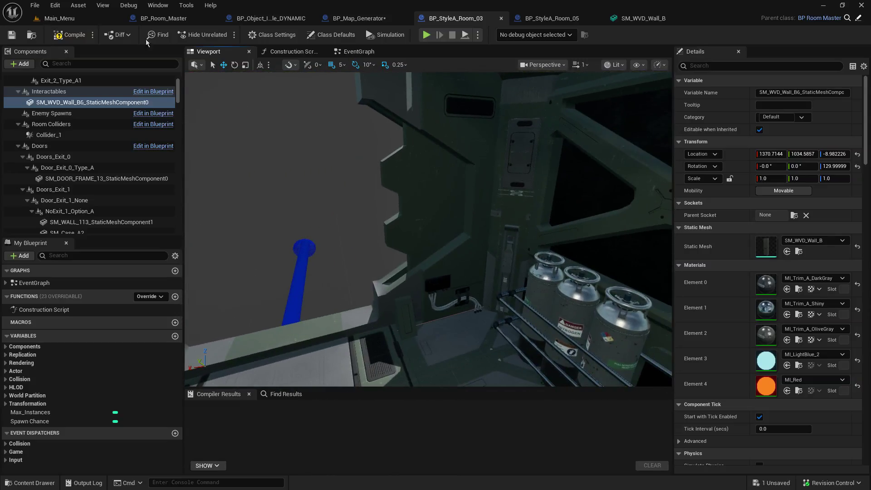
# Step: Go back to the Main_Menu level and open the BP_StyleA_Room_04 blueprint
pyautogui.click(55, 19)
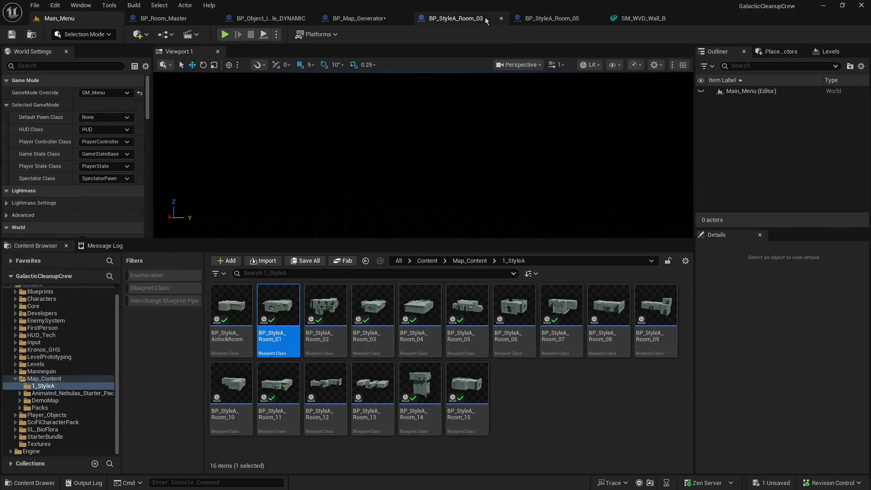
pyautogui.click(454, 18)
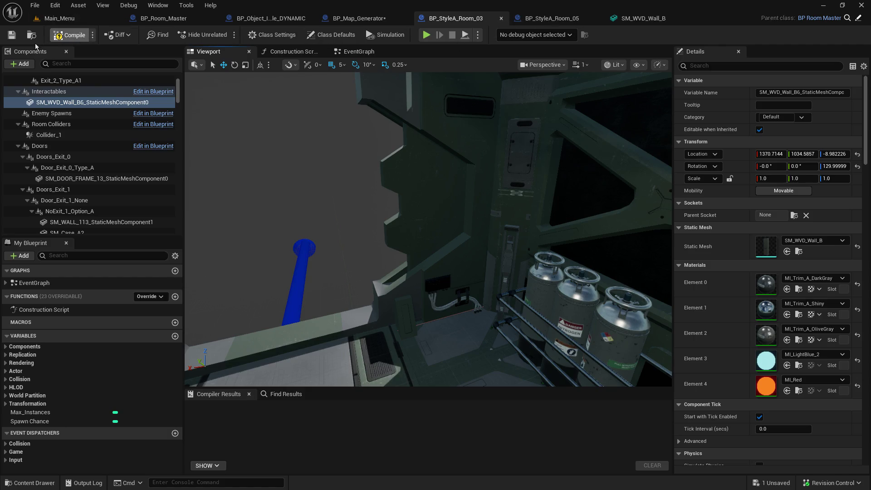
pyautogui.click(56, 20)
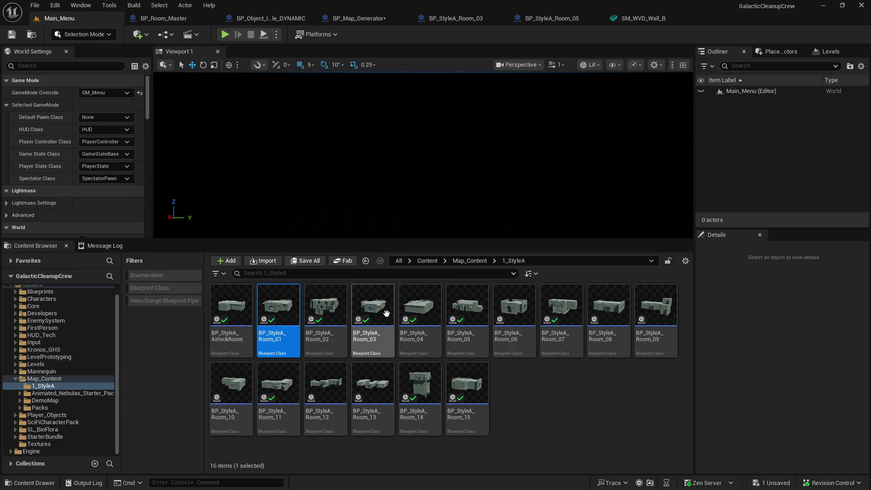
pyautogui.doubleClick(418, 310)
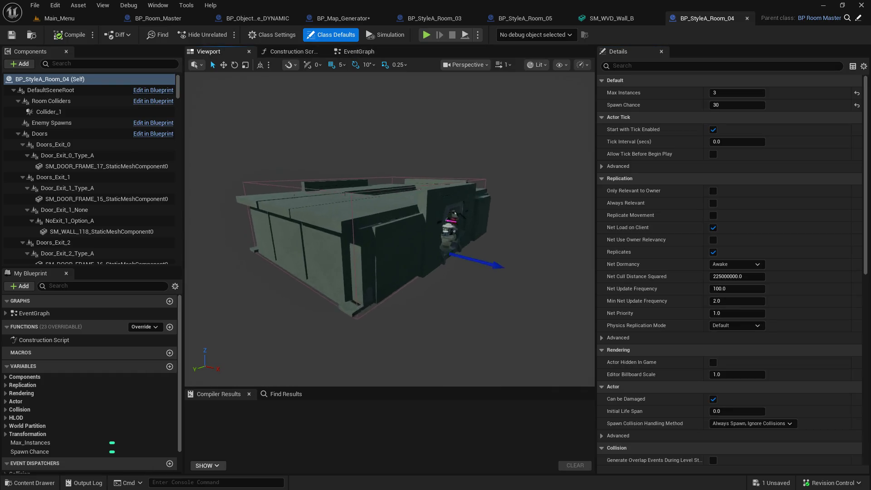
# Step: Check the recycling machine's tags and attach SM_RecyclingMachine2 under Interactables
pyautogui.scroll(5, 389, 227)
pyautogui.moveTo(389, 229)
pyautogui.mouseDown()
pyautogui.moveTo(408, 230)
pyautogui.moveTo(381, 229)
pyautogui.moveTo(413, 229)
pyautogui.mouseUp()
pyautogui.click(478, 193)
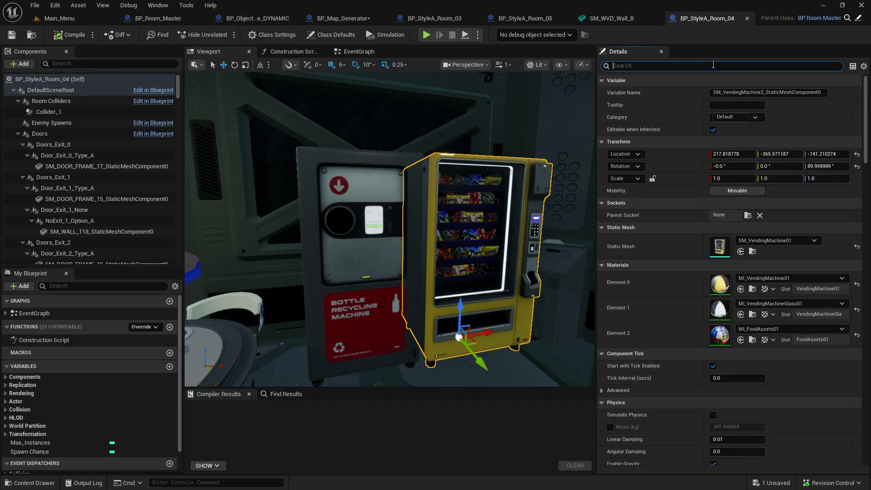
pyautogui.write('tag')
pyautogui.click(372, 188)
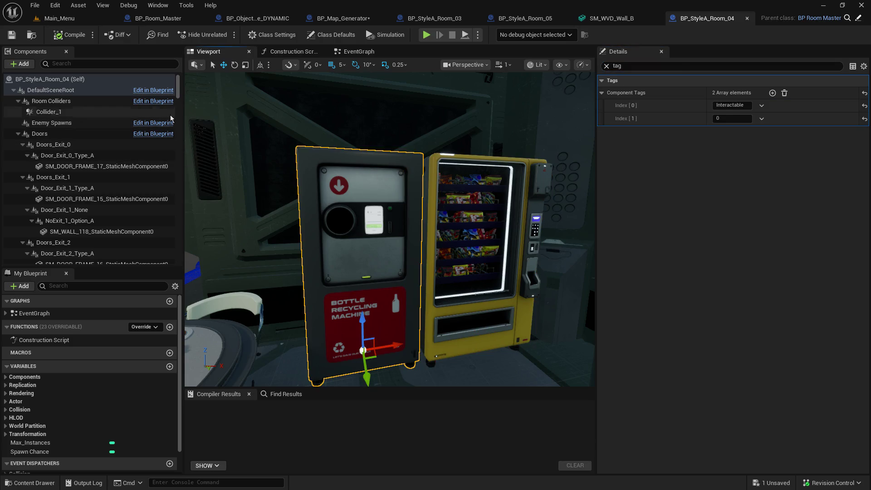
pyautogui.moveTo(178, 86); pyautogui.dragTo(177, 234)
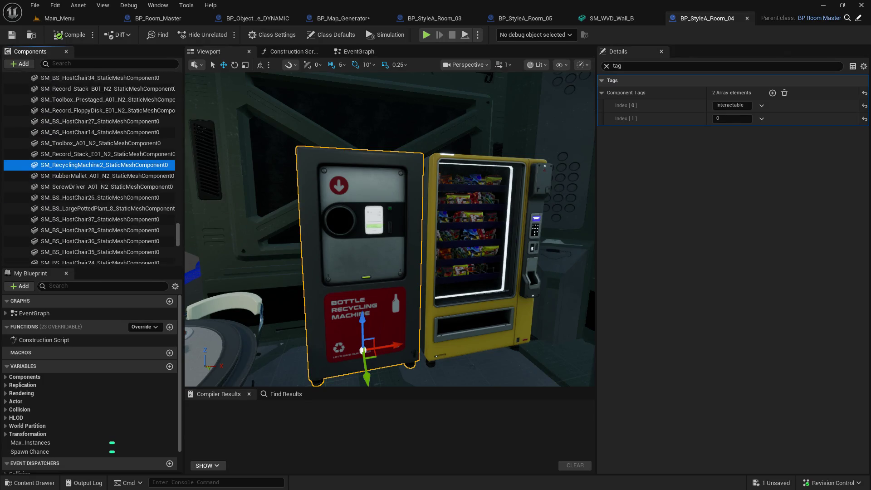
pyautogui.moveTo(68, 168); pyautogui.dragTo(65, 112)
# Step: Delete Inter_spawn_1 to Inter_spawn_3, save BP_StyleA_Room_04, and close its editor
pyautogui.click(66, 118)
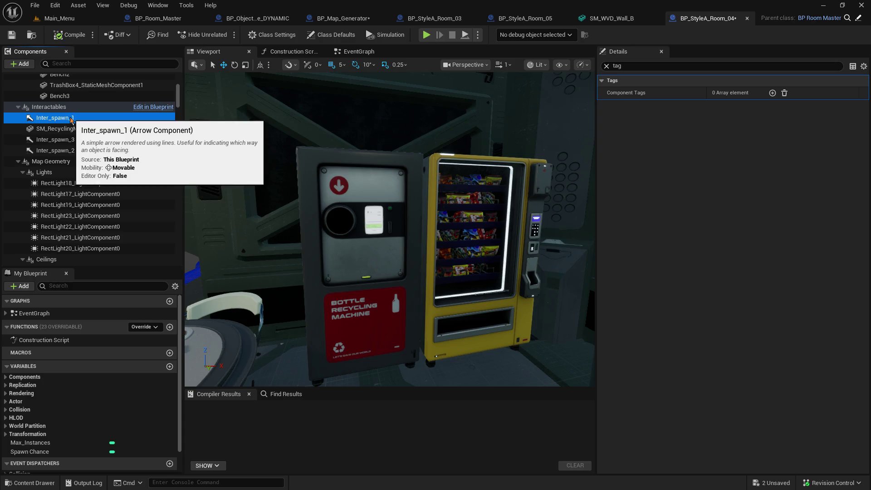
pyautogui.rightClick(70, 152)
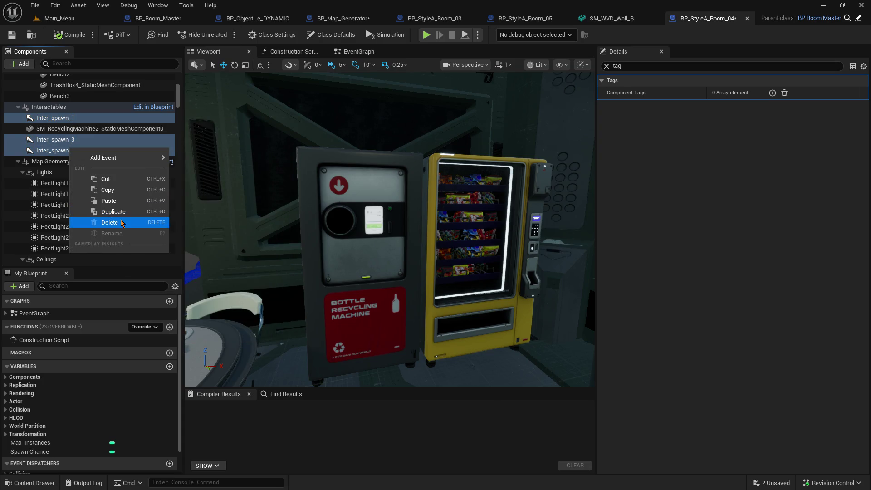
pyautogui.click(125, 221)
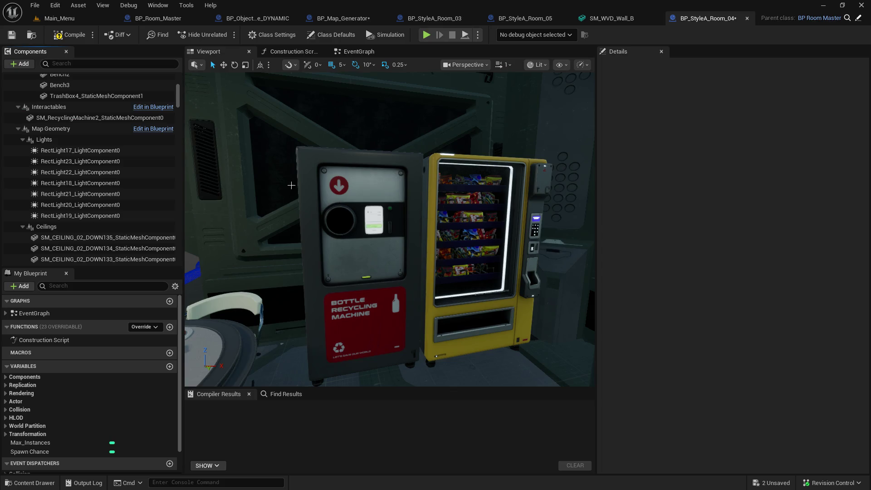
pyautogui.click(14, 33)
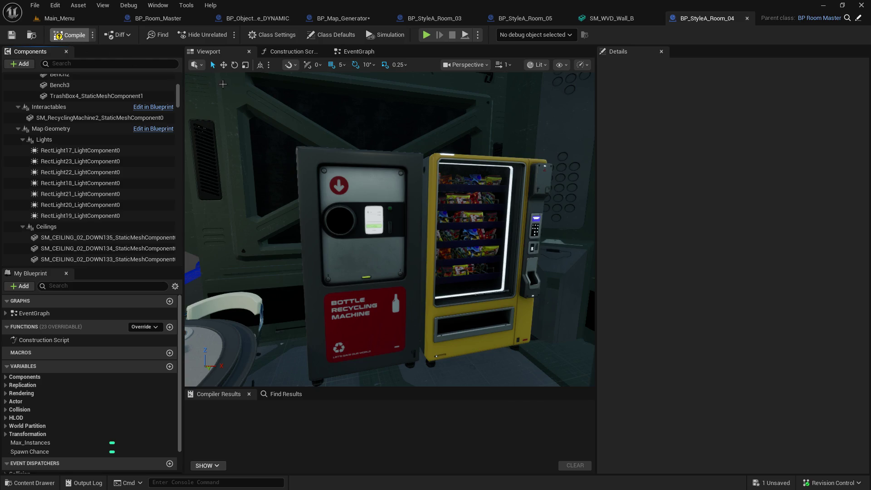
pyautogui.moveTo(216, 82); pyautogui.dragTo(399, 99)
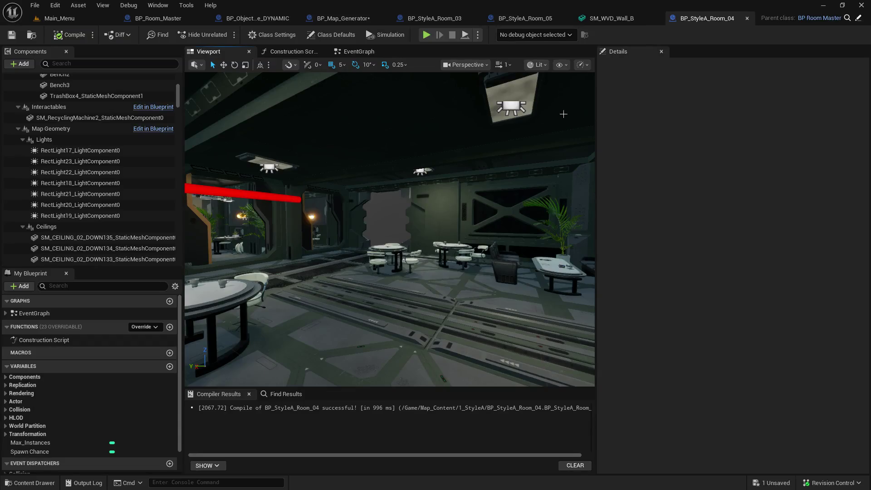
pyautogui.click(747, 18)
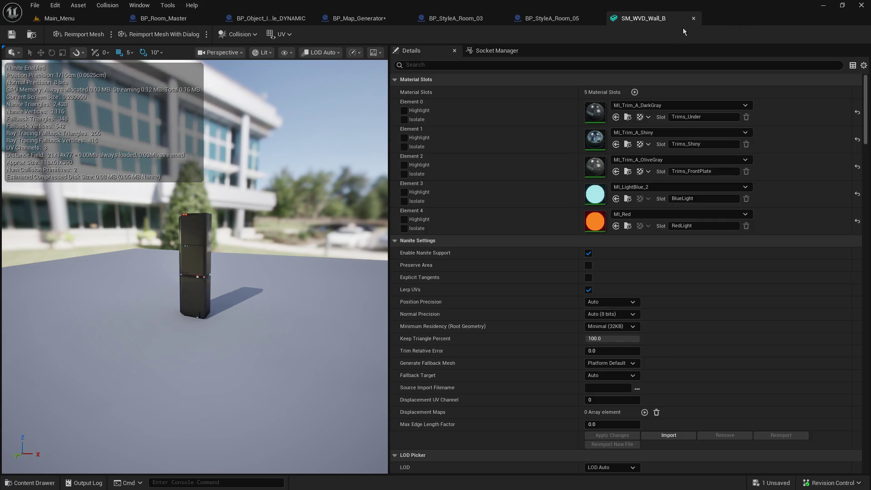
# Step: In BP_StyleA_Room_05, select Inter_spawn_1 and Inter_spawn_2 and delete both arrows
pyautogui.click(568, 18)
pyautogui.moveTo(456, 120); pyautogui.dragTo(456, 120)
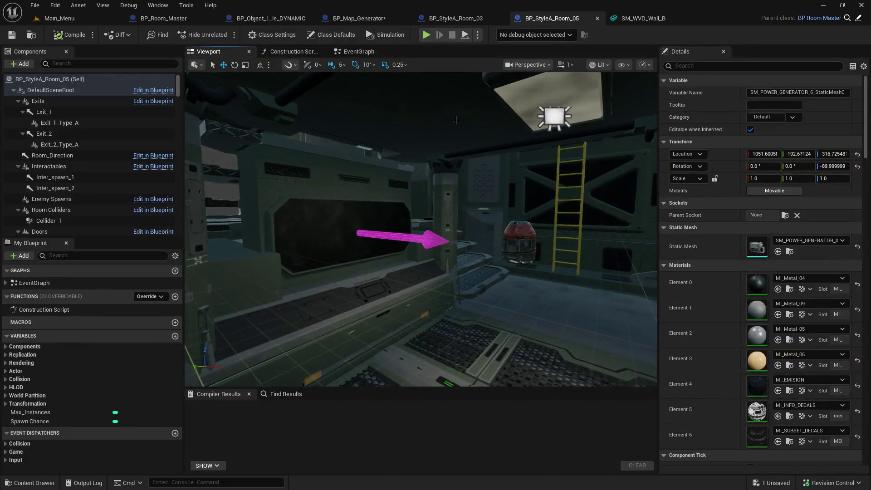
pyautogui.click(85, 178)
pyautogui.keyDown('ctrl'); pyautogui.click(83, 189); pyautogui.keyUp('ctrl')
pyautogui.rightClick(83, 190)
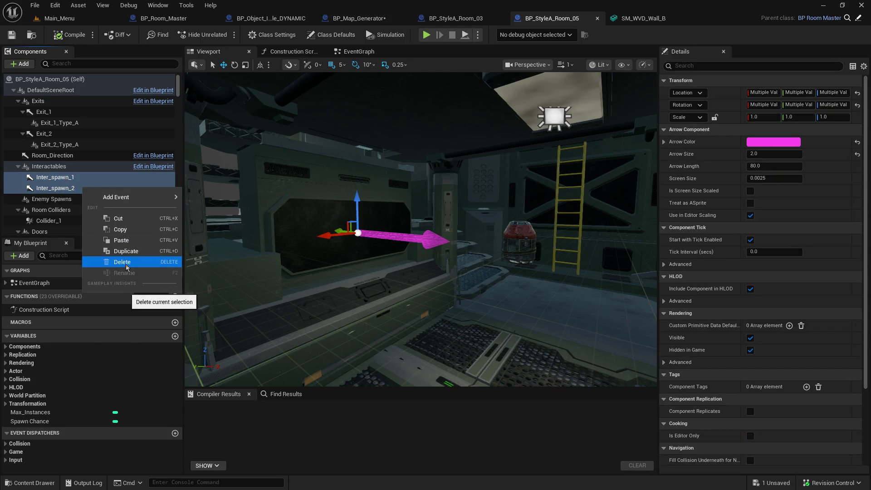
pyautogui.click(126, 263)
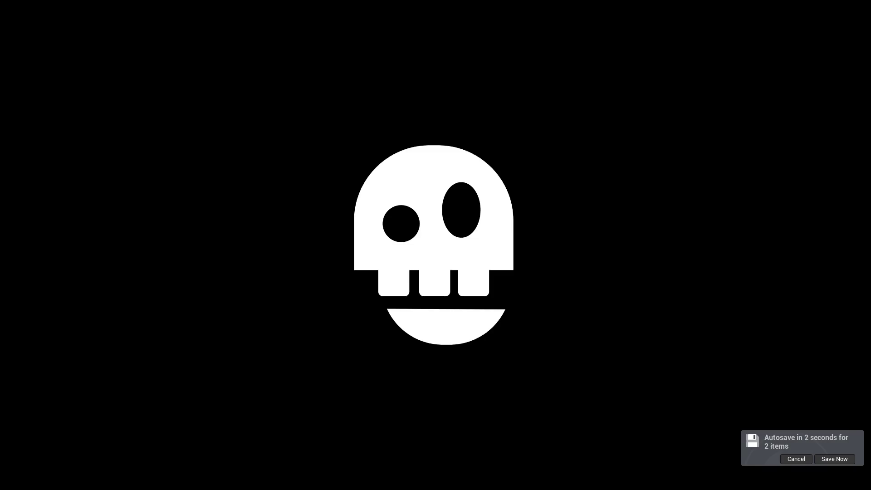
# Step: Maximize the Words On Stream window, switch it to full screen, and click !START
pyautogui.moveTo(870, 171)
pyautogui.mouseDown()
pyautogui.moveTo(552, 147)
pyautogui.moveTo(412, 81)
pyautogui.mouseUp()
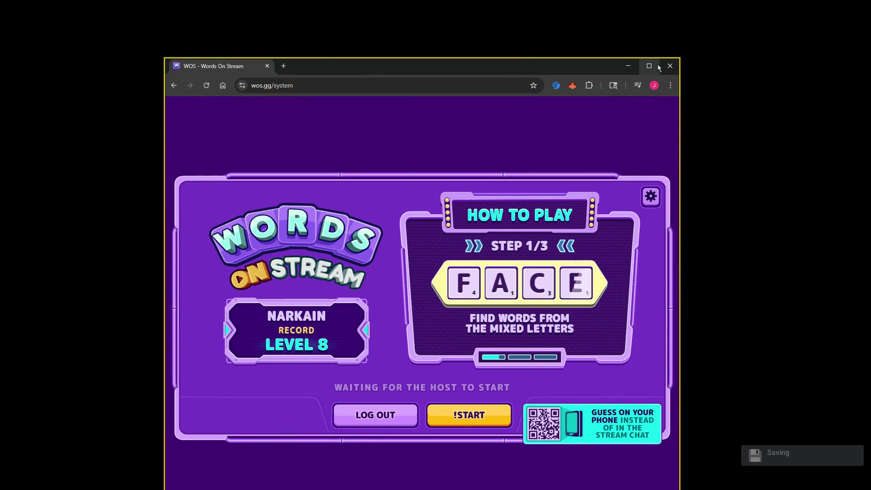
pyautogui.doubleClick(658, 64)
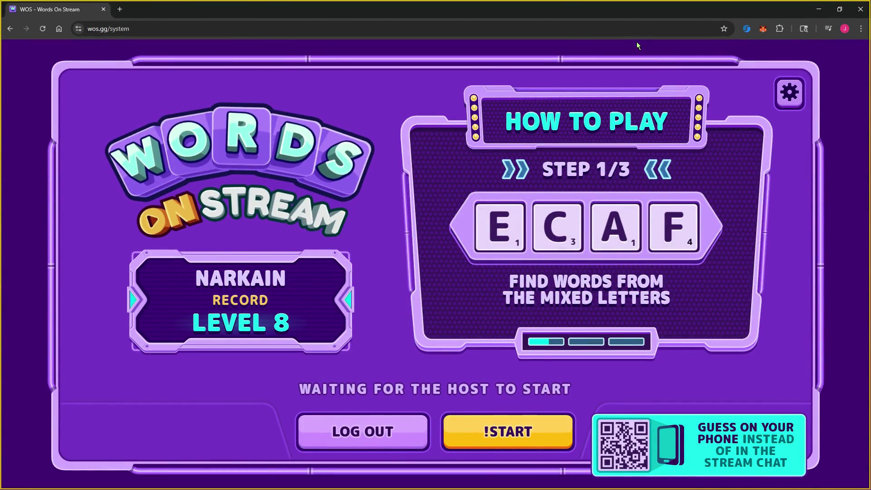
pyautogui.click(636, 42)
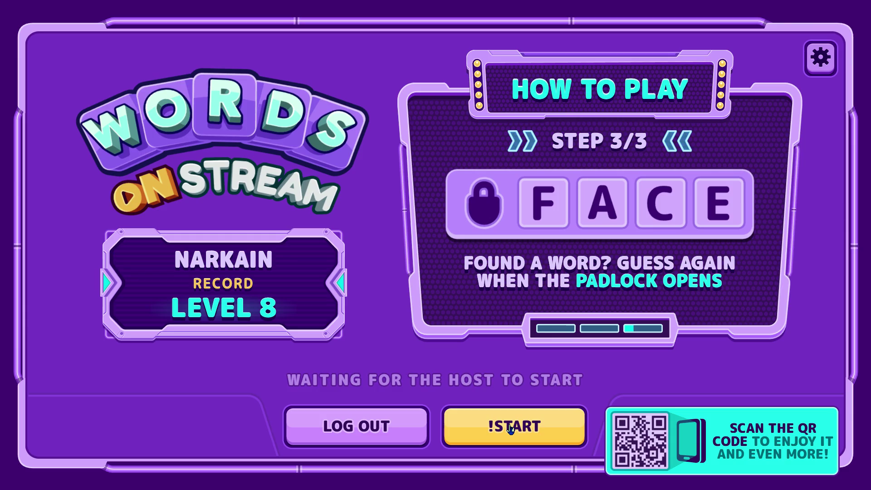
pyautogui.click(511, 427)
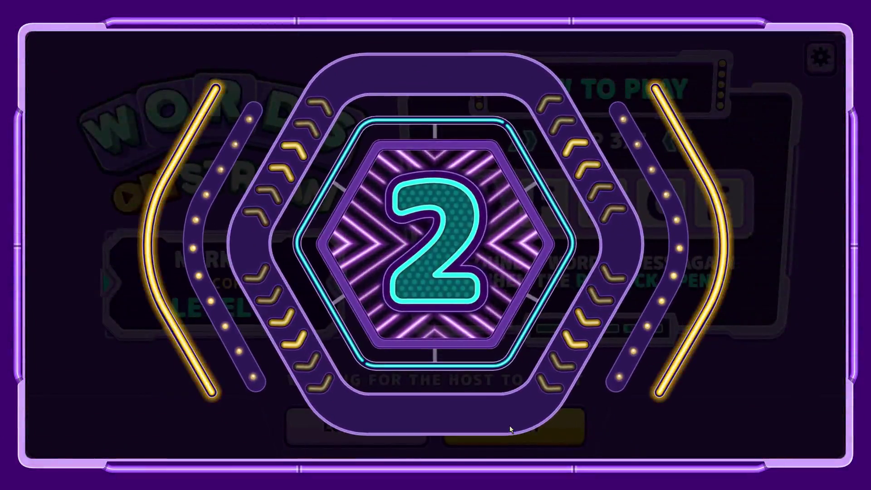